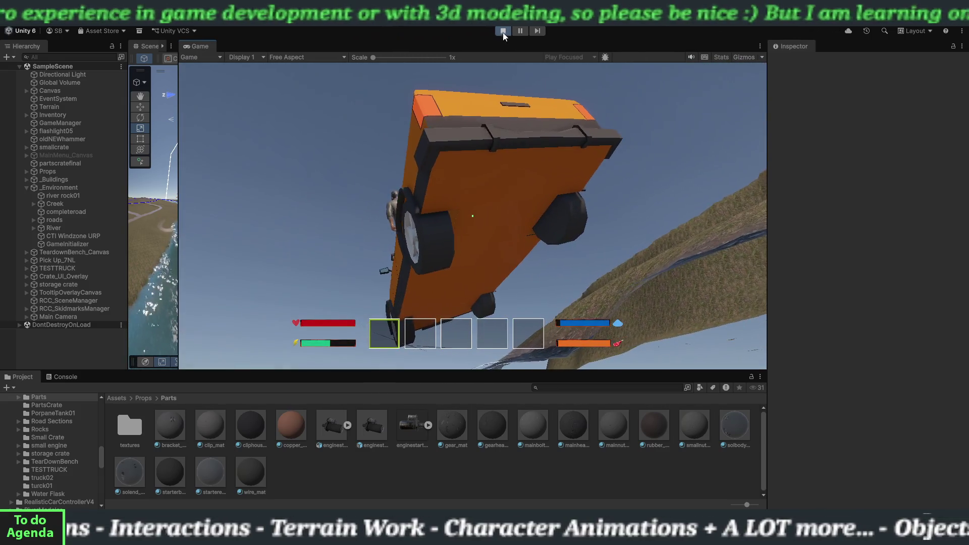
# Stop the running game, then restart it in Play mode
pyautogui.click(502, 31)
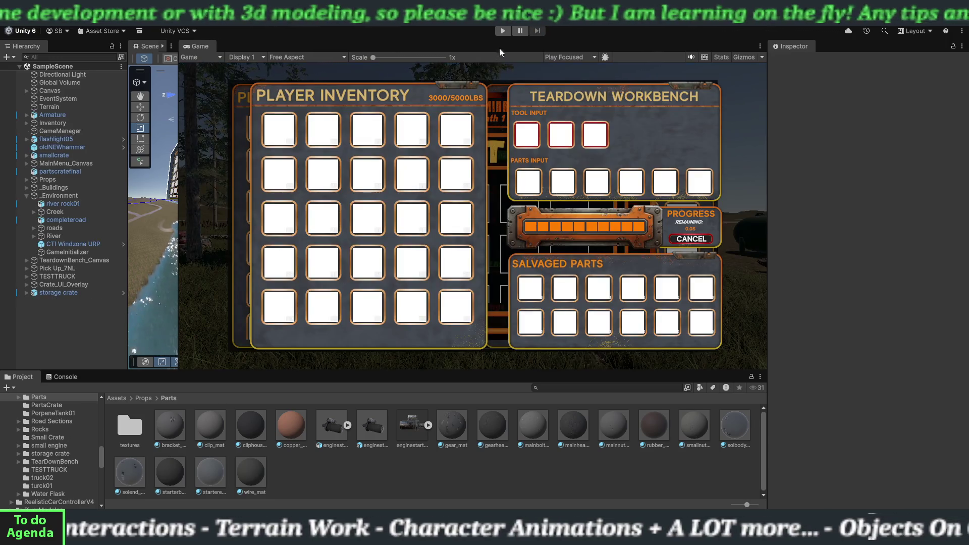
pyautogui.click(501, 32)
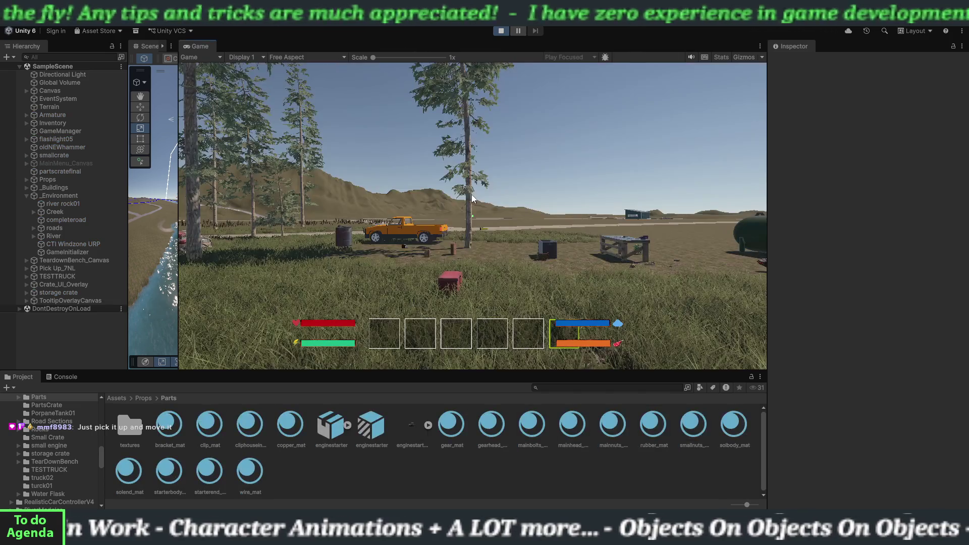
# Walk up to the orange truck, get in, and drive it toward the road
pyautogui.hotkey('shift', 'w')
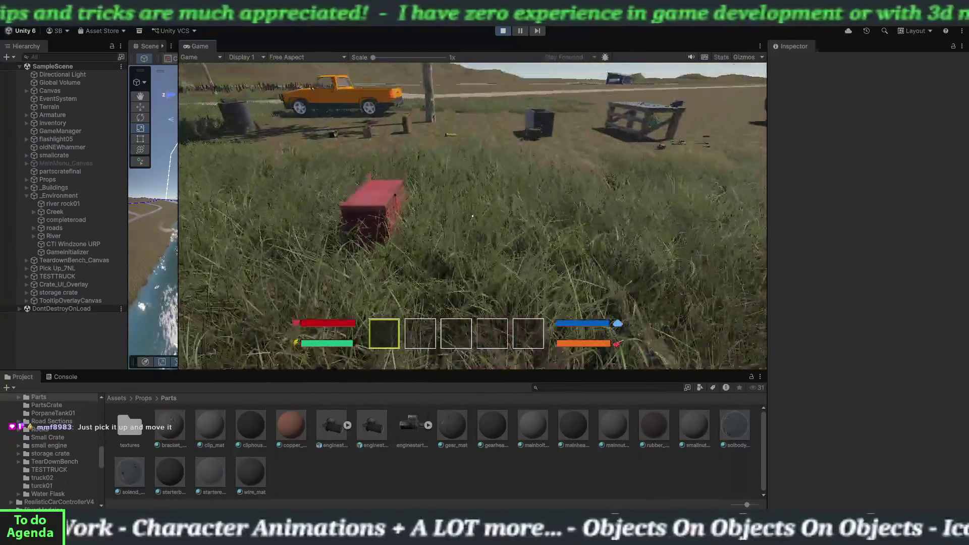
pyautogui.hotkey('shift', 'w')
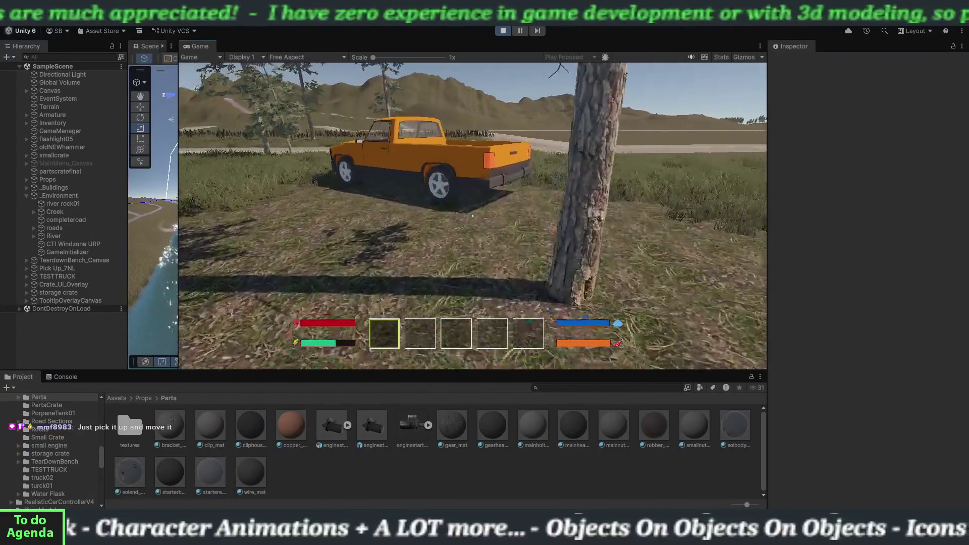
pyautogui.press('e')
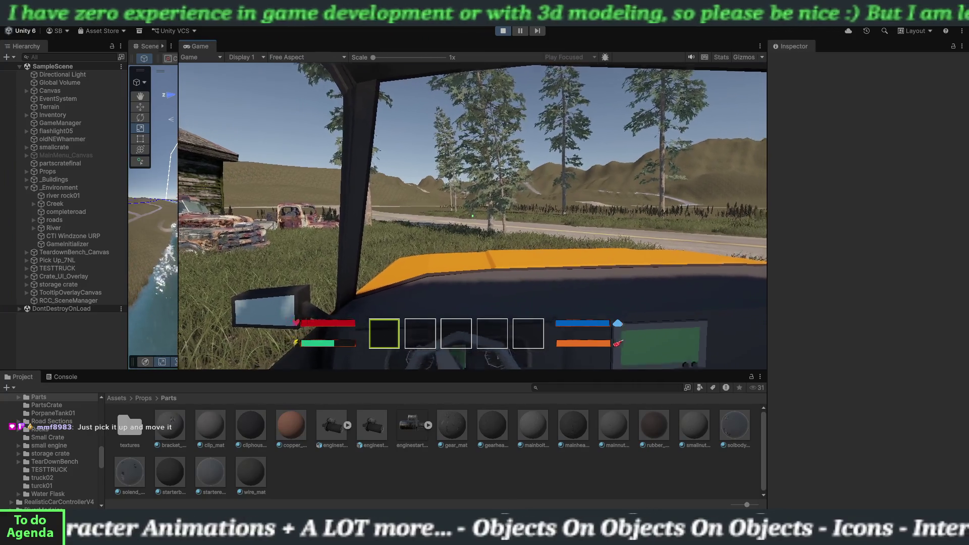
pyautogui.press('w')
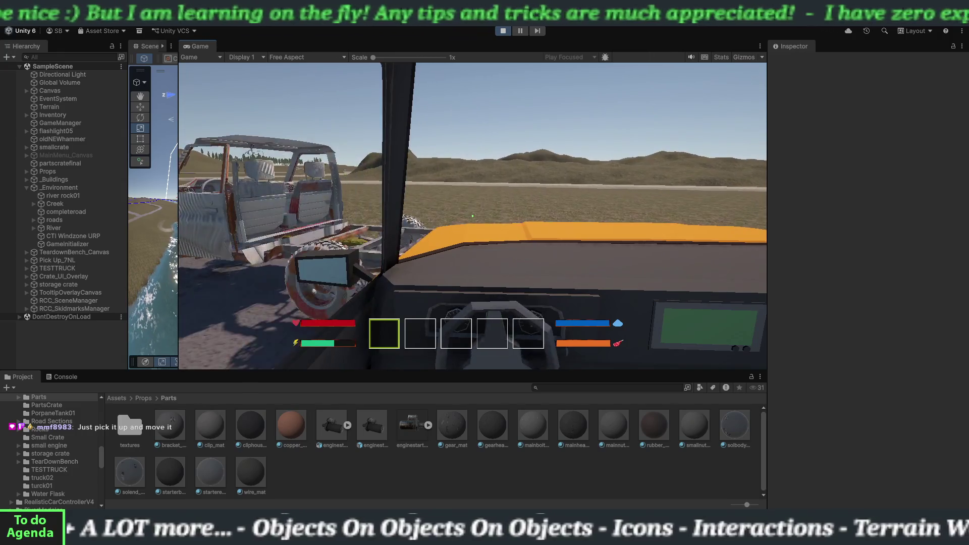
# Leave the orange truck, board the rusty white truck, and drive it out onto the road
pyautogui.press('e')
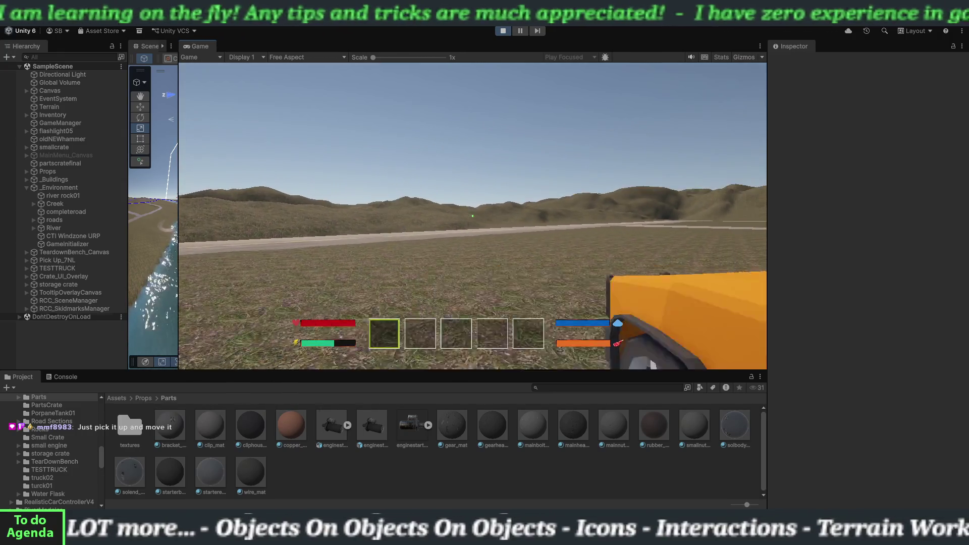
pyautogui.press('w')
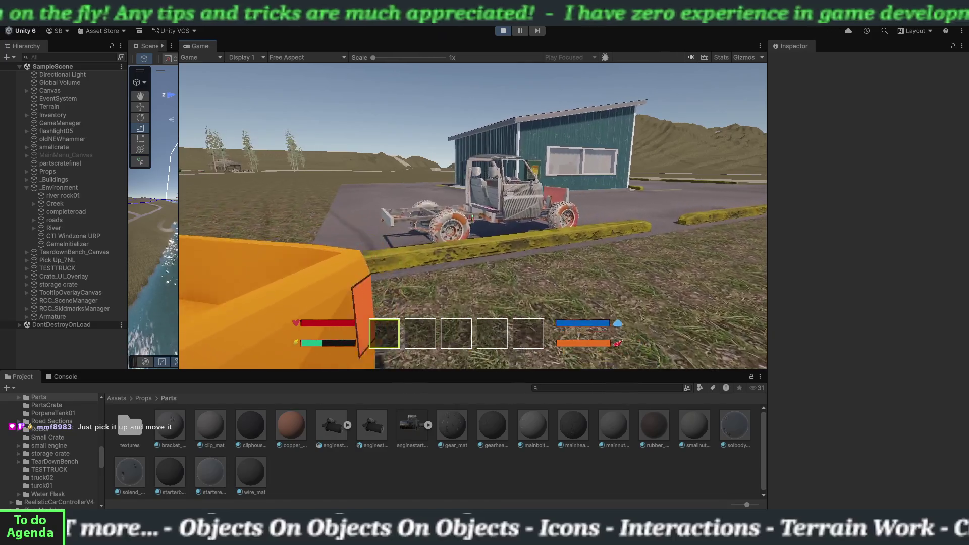
pyautogui.press('e')
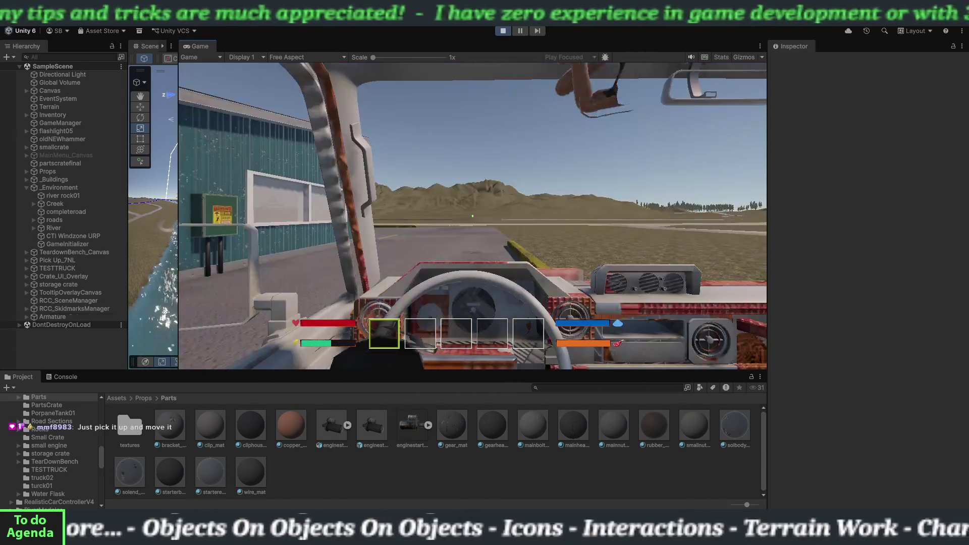
pyautogui.press('Tab')
pyautogui.press('Tab')
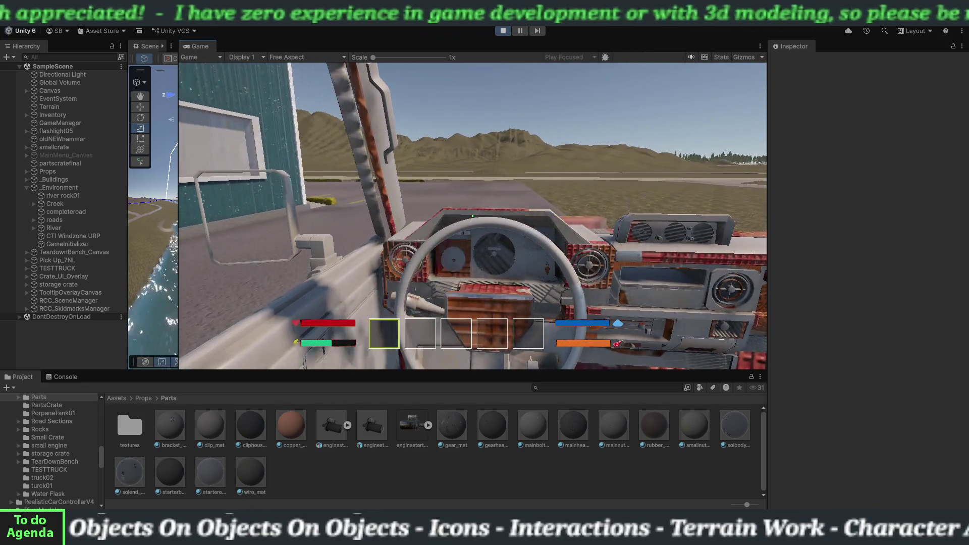
pyautogui.press('w')
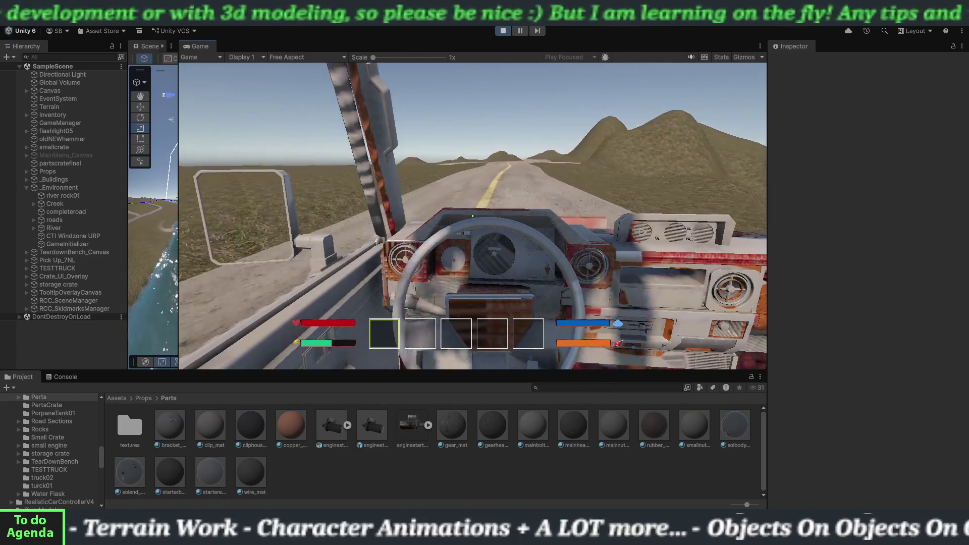
# Drive the truck around the bends, following the winding dirt road
pyautogui.press('a')
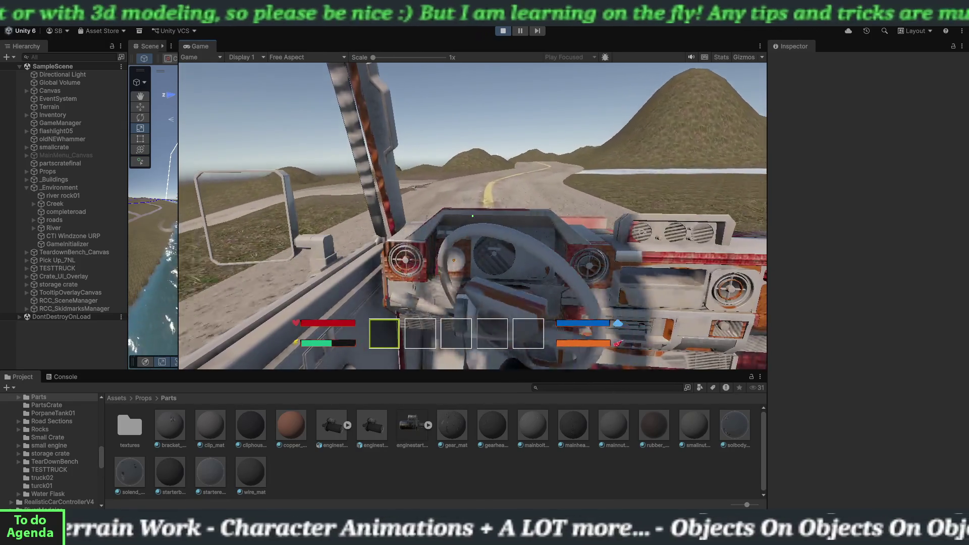
pyautogui.press('a')
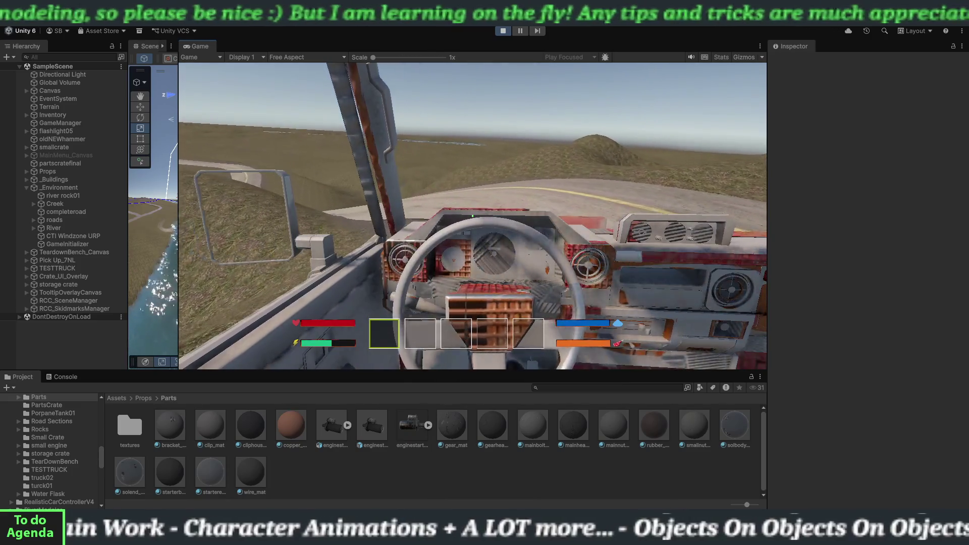
pyautogui.press('d')
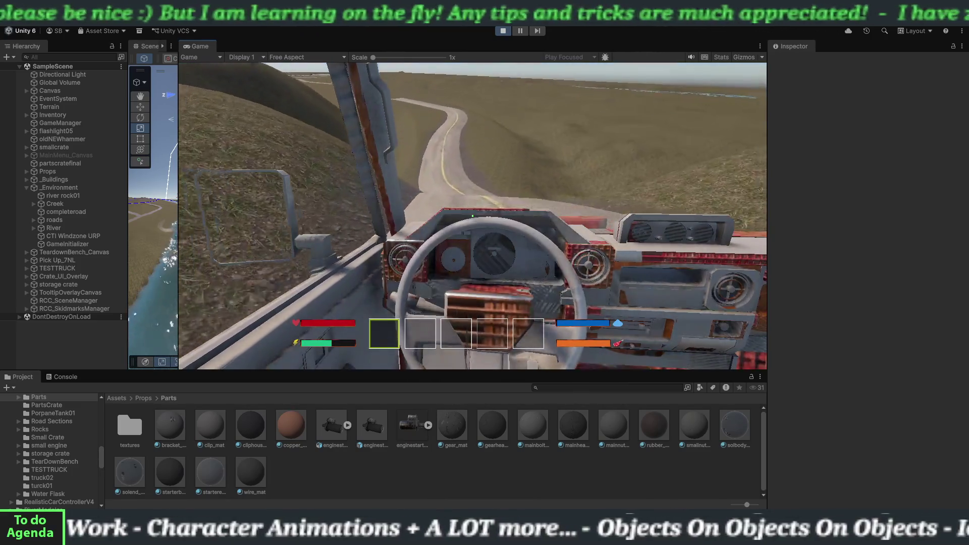
pyautogui.press('w')
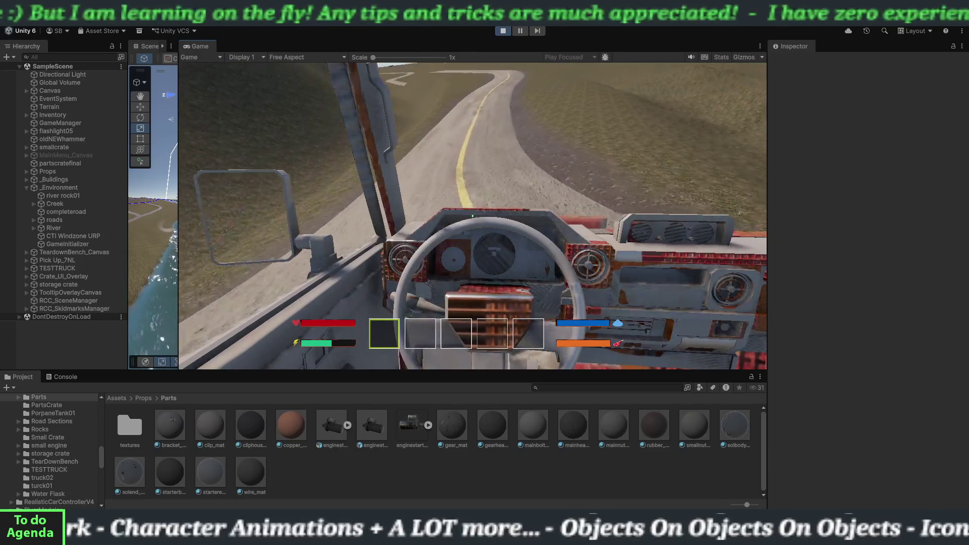
pyautogui.press('w')
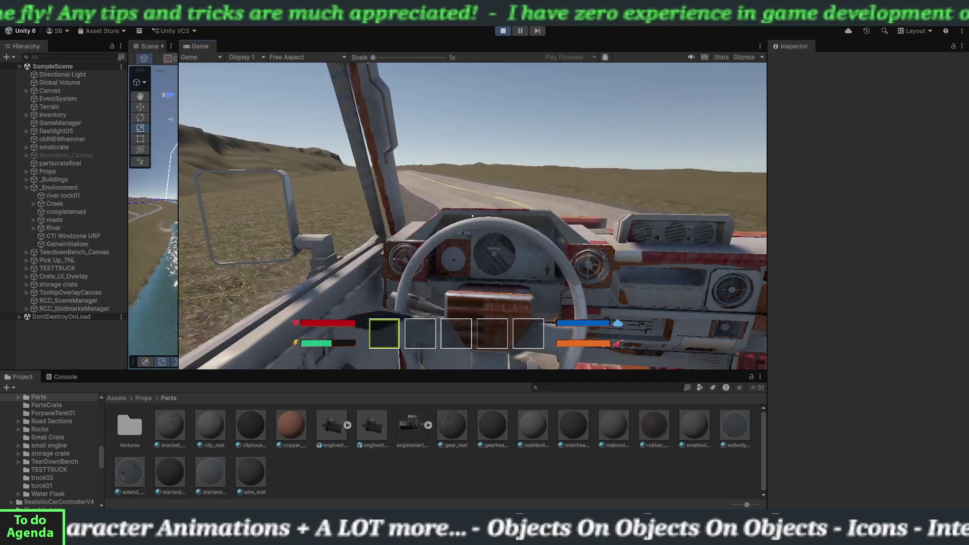
pyautogui.press('a')
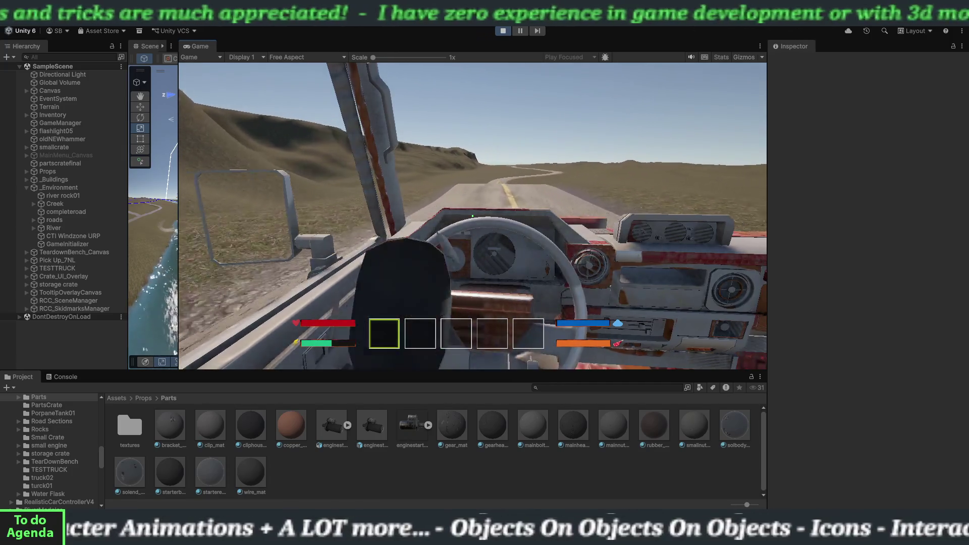
pyautogui.press('a')
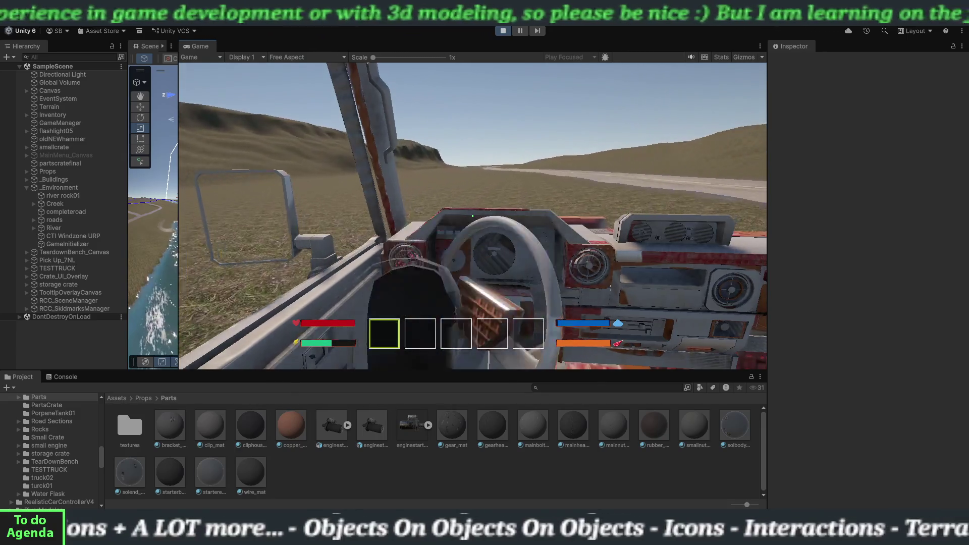
pyautogui.press('d')
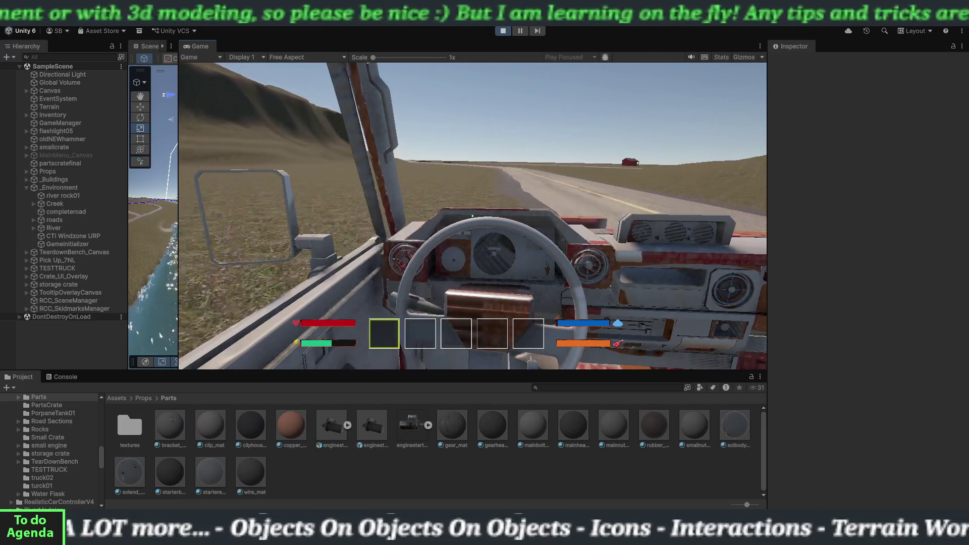
pyautogui.press('d')
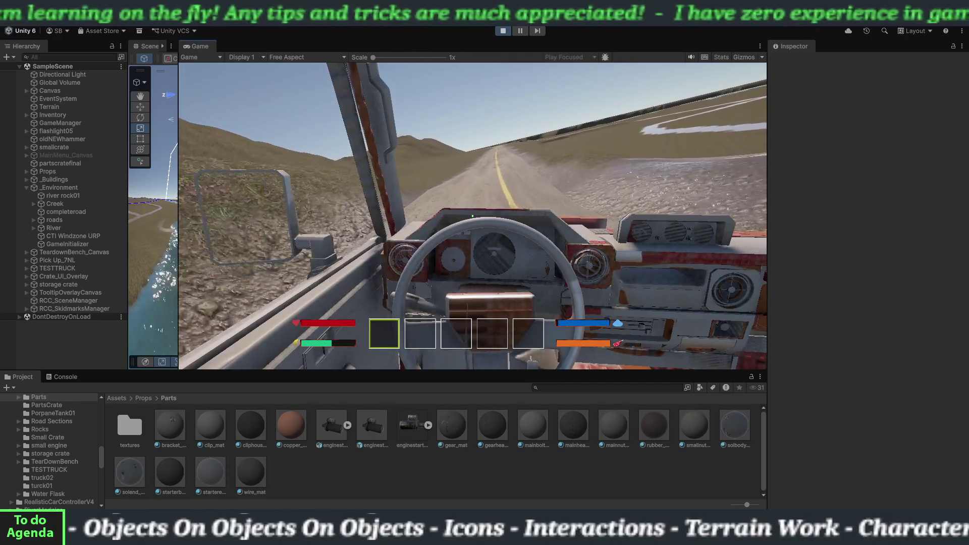
# Drive past the red barn, across the riverbank and field, then leave the truck
pyautogui.press('a')
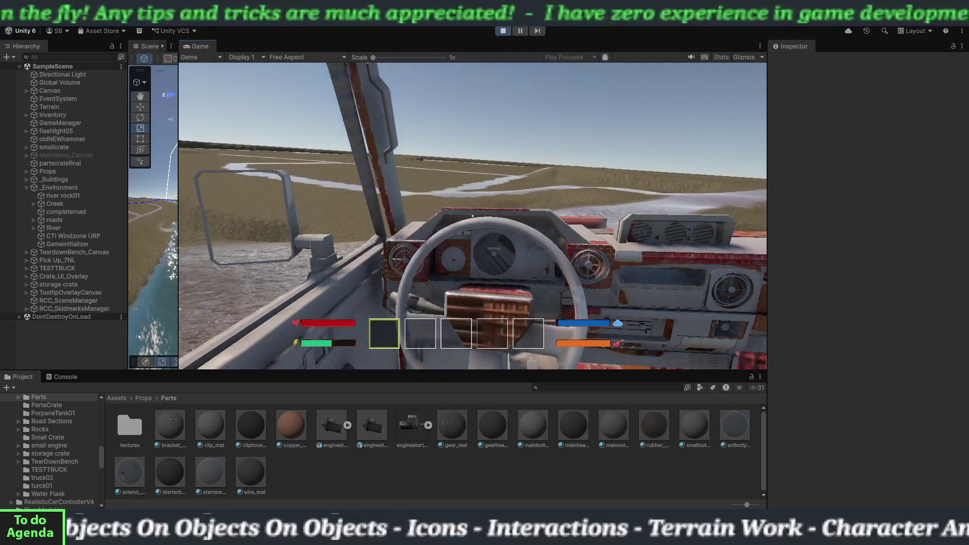
pyautogui.press('d')
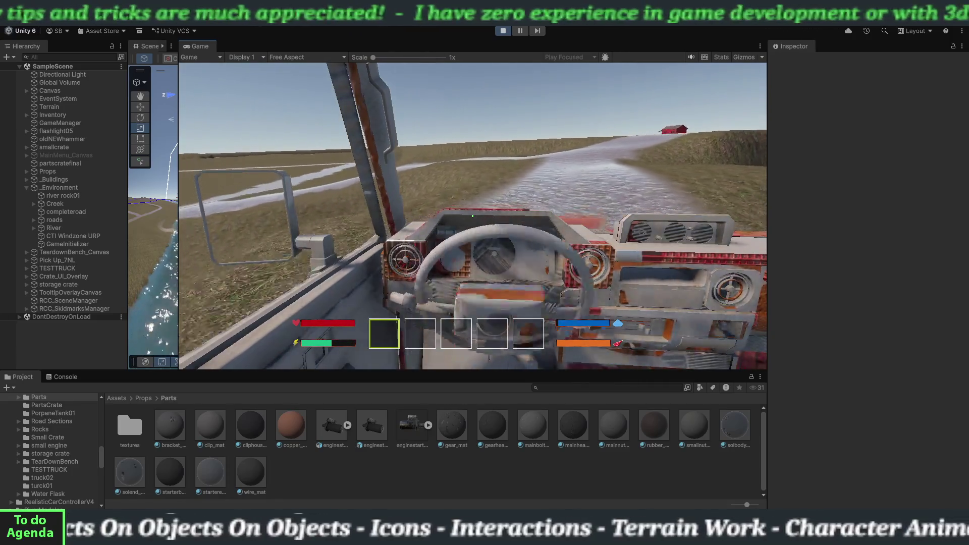
pyautogui.press('d')
pyautogui.press('a')
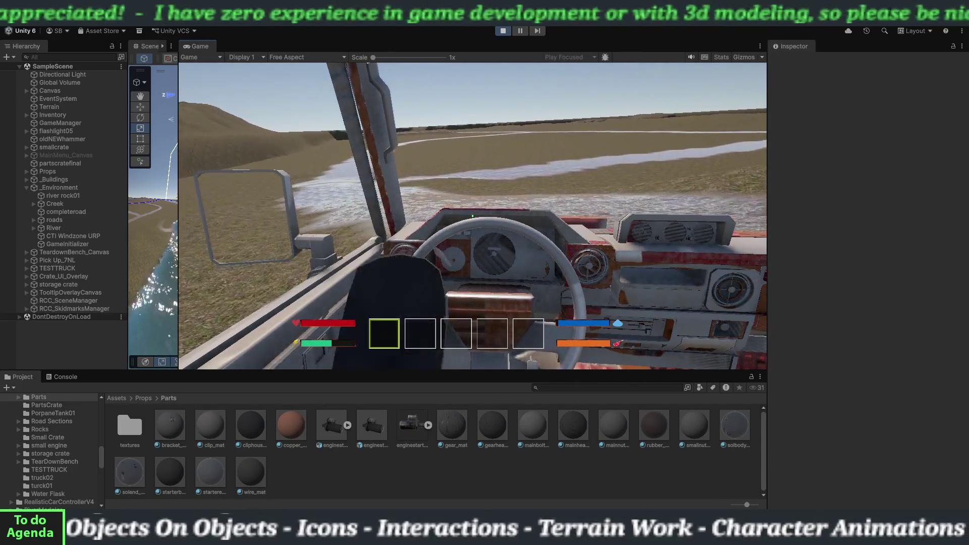
pyautogui.press('a')
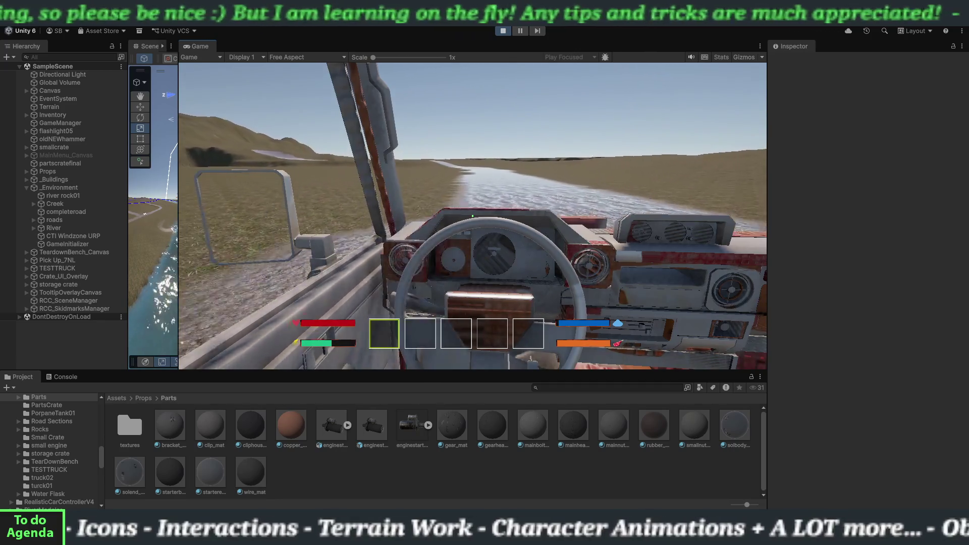
pyautogui.press('d')
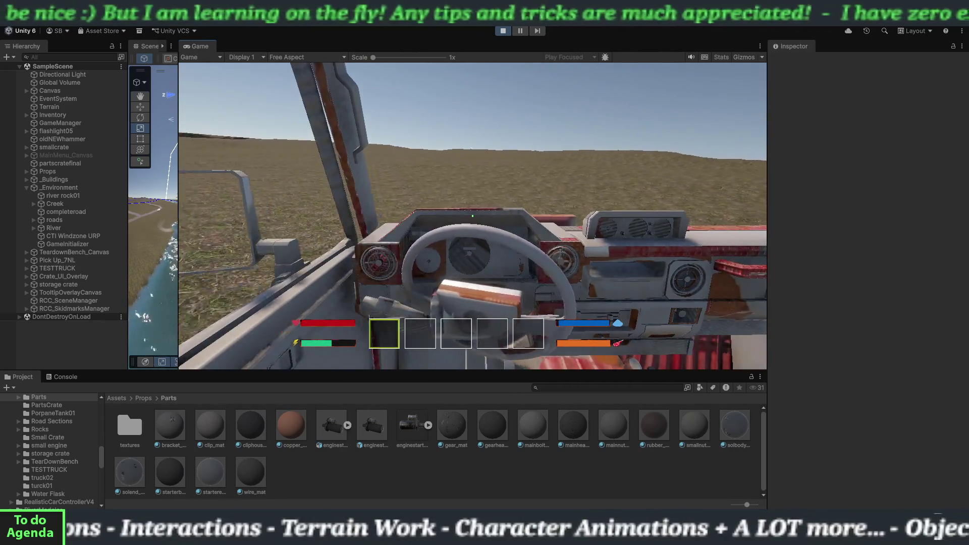
pyautogui.press('a')
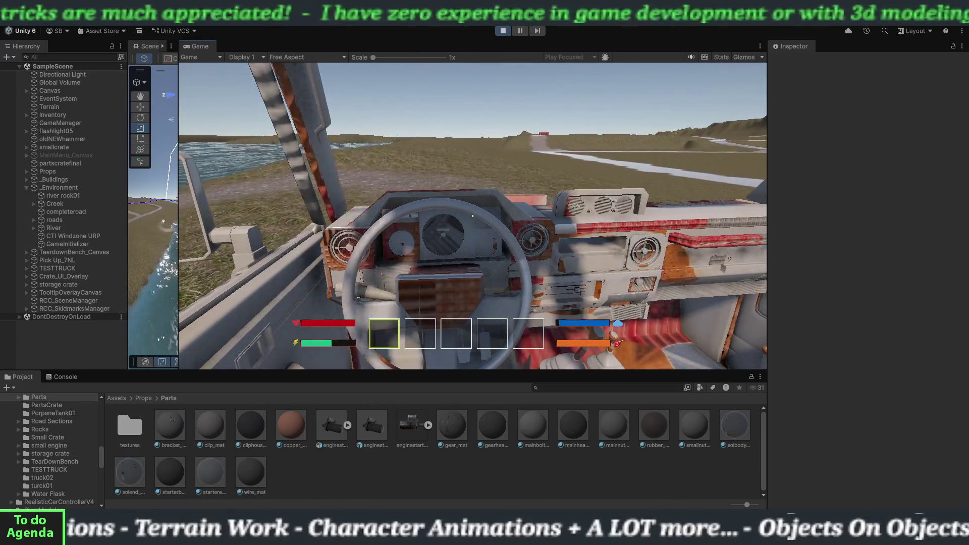
pyautogui.press('e')
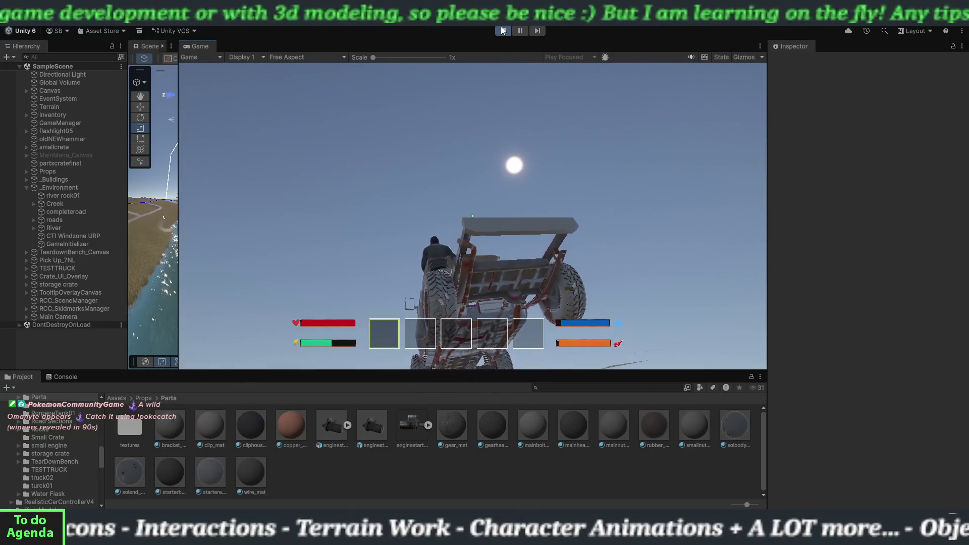
# Stop the game, widen the Scene view, and zoom in on the grassy riverbank
pyautogui.click(502, 31)
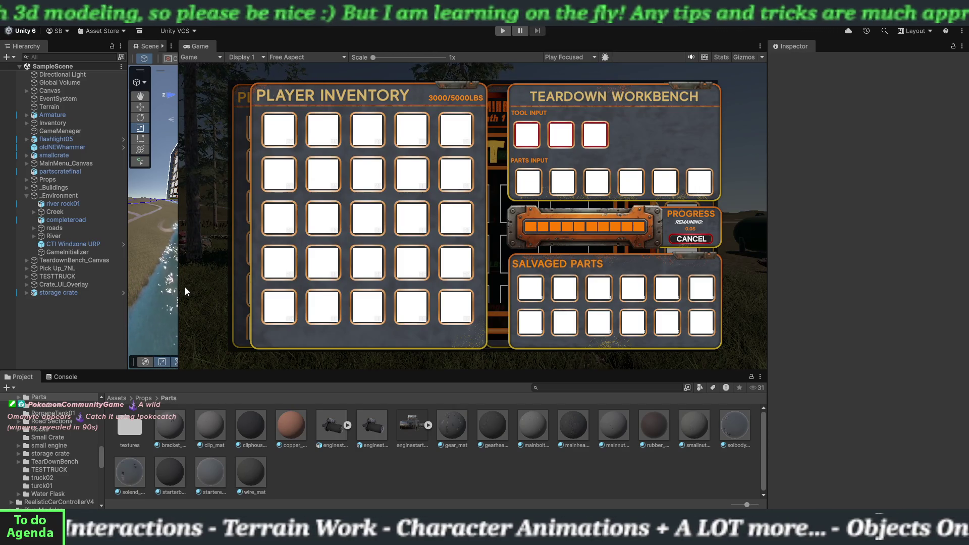
pyautogui.moveTo(180, 285); pyautogui.dragTo(652, 266)
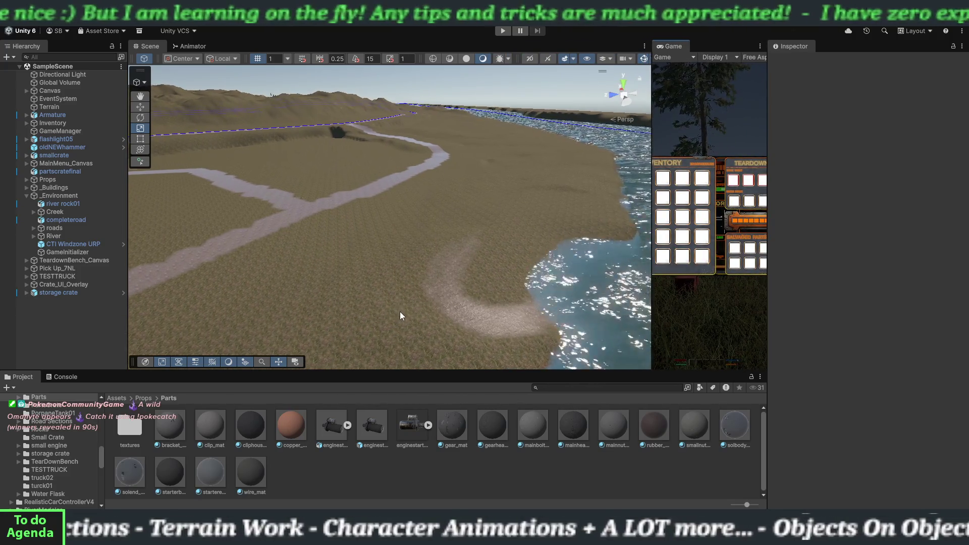
pyautogui.scroll(2, 399, 311)
pyautogui.scroll(5, 403, 264)
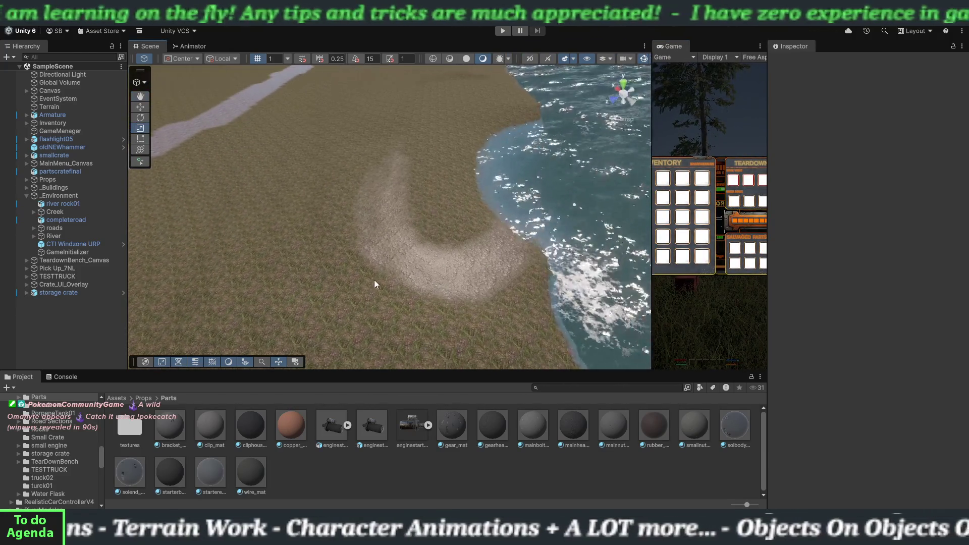
pyautogui.moveTo(374, 284)
pyautogui.mouseDown()
pyautogui.moveTo(413, 266)
pyautogui.moveTo(283, 278)
pyautogui.moveTo(392, 270)
pyautogui.moveTo(416, 256)
pyautogui.mouseUp()
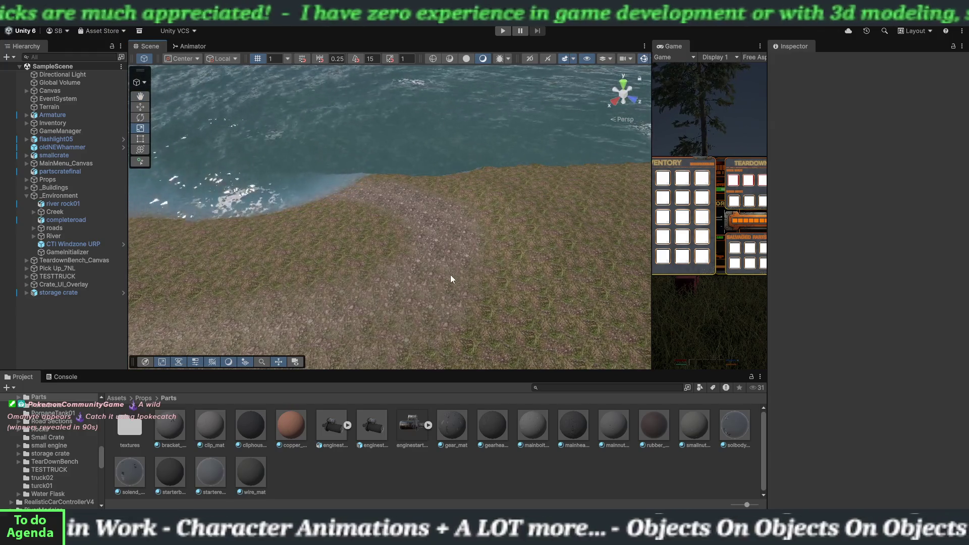
pyautogui.moveTo(436, 268)
pyautogui.mouseDown()
pyautogui.moveTo(396, 257)
pyautogui.moveTo(448, 266)
pyautogui.moveTo(363, 262)
pyautogui.moveTo(393, 258)
pyautogui.mouseUp()
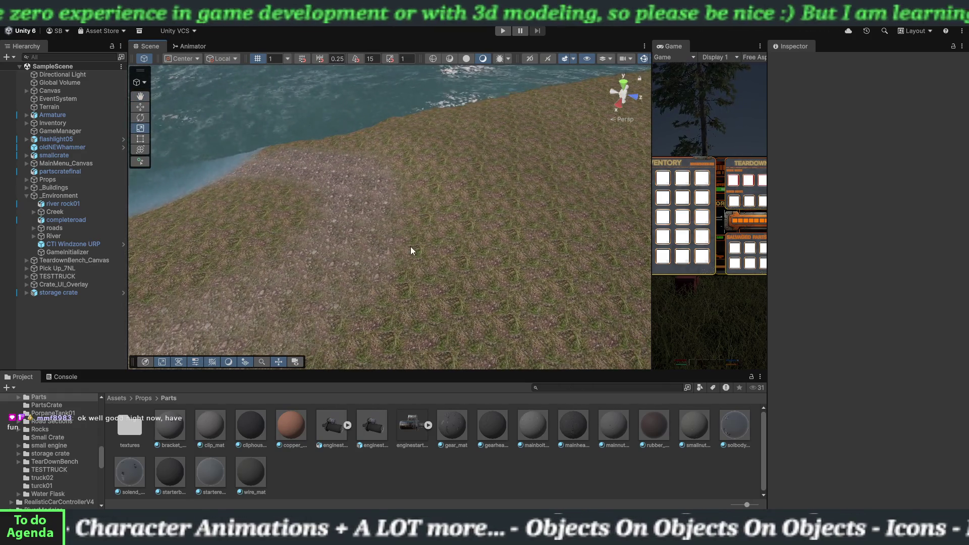
pyautogui.scroll(-5, 404, 242)
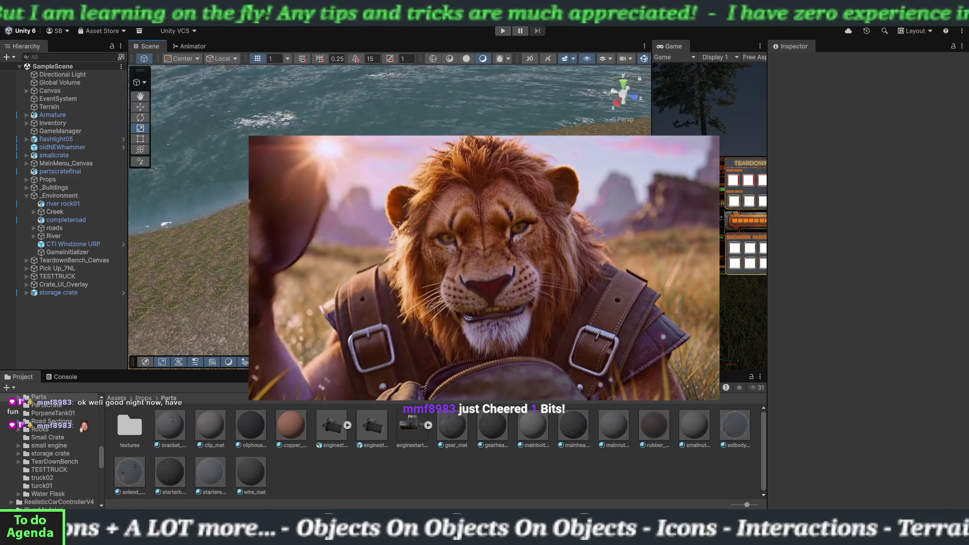
pyautogui.moveTo(372, 210)
pyautogui.mouseDown()
pyautogui.moveTo(332, 204)
pyautogui.moveTo(469, 265)
pyautogui.mouseUp()
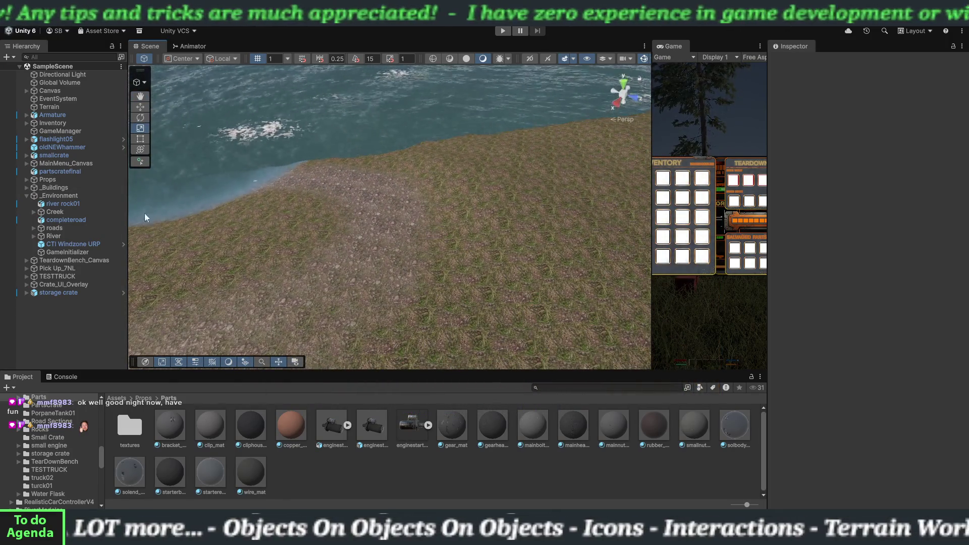
# Select Terrain in the Hierarchy to bring up its Paint Texture brush settings
pyautogui.click(52, 109)
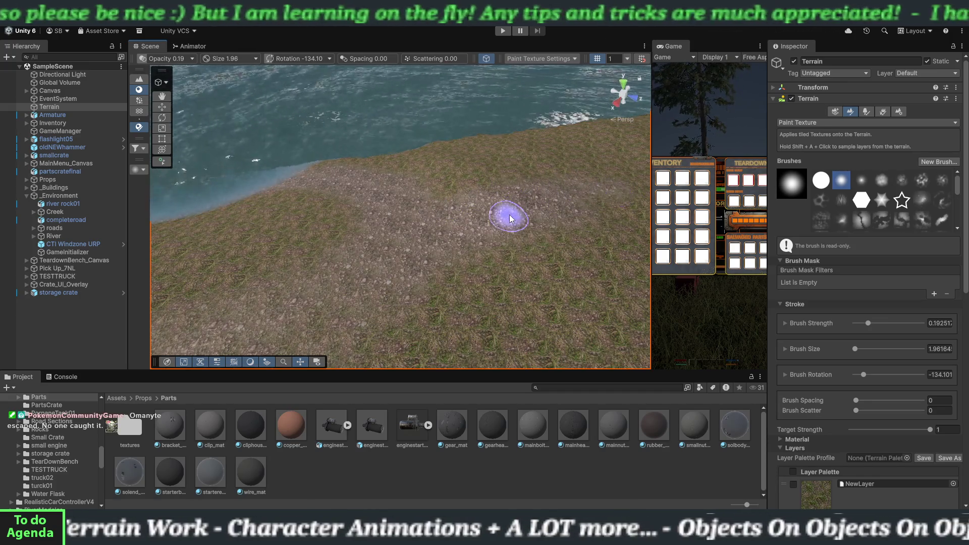
# Frame the shoreline and switch the terrain tool to Raise or Lower Terrain
pyautogui.moveTo(485, 240)
pyautogui.mouseDown()
pyautogui.moveTo(539, 235)
pyautogui.moveTo(569, 220)
pyautogui.mouseUp()
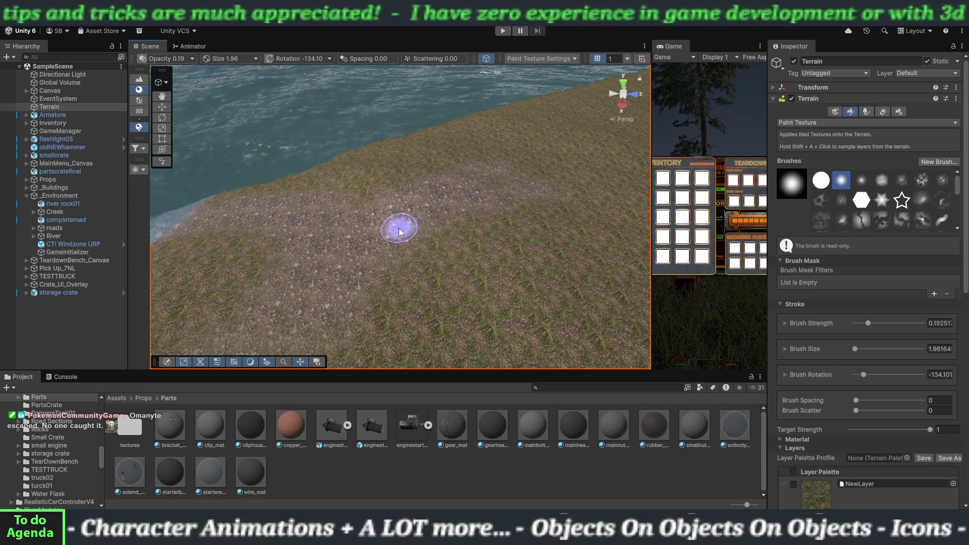
pyautogui.scroll(5, 431, 261)
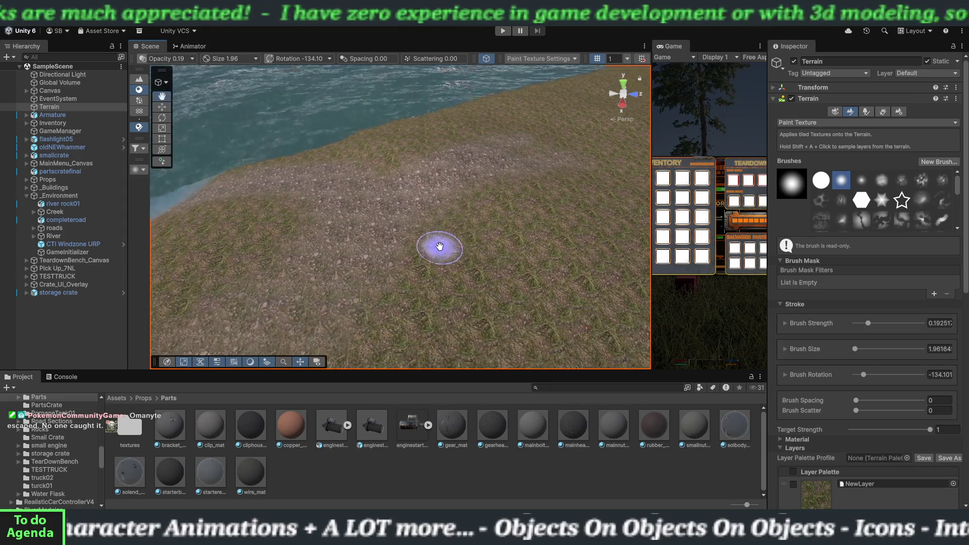
pyautogui.moveTo(449, 237)
pyautogui.mouseDown()
pyautogui.moveTo(487, 222)
pyautogui.moveTo(448, 225)
pyautogui.moveTo(458, 224)
pyautogui.mouseUp()
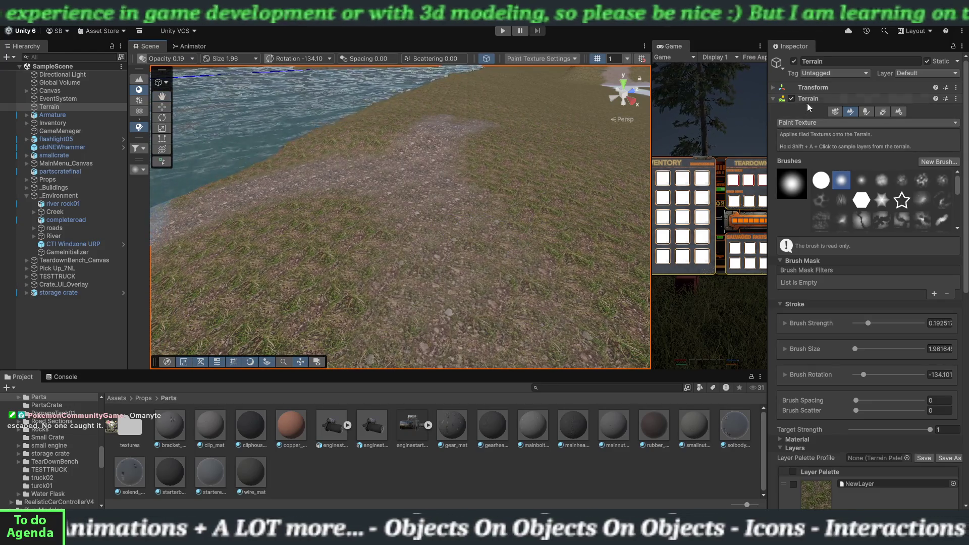
pyautogui.click(805, 123)
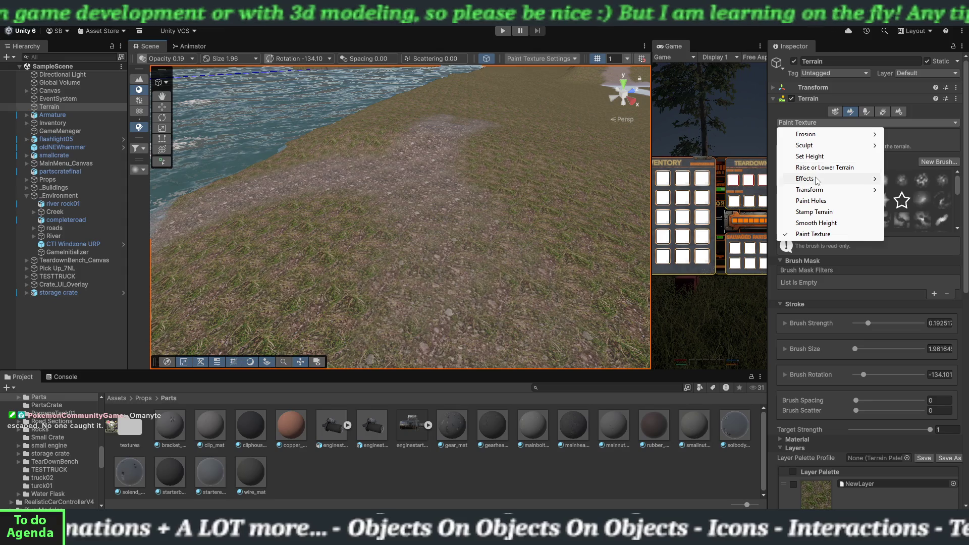
pyautogui.click(825, 167)
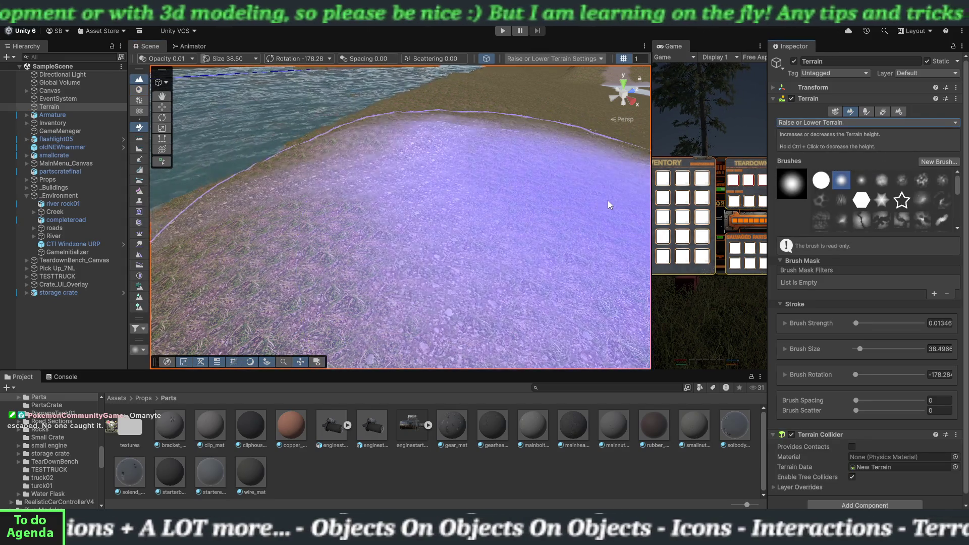
# Set brush size 8.48 and strength 0.01, then switch the tool to Smooth Height
pyautogui.moveTo(859, 349); pyautogui.dragTo(856, 350)
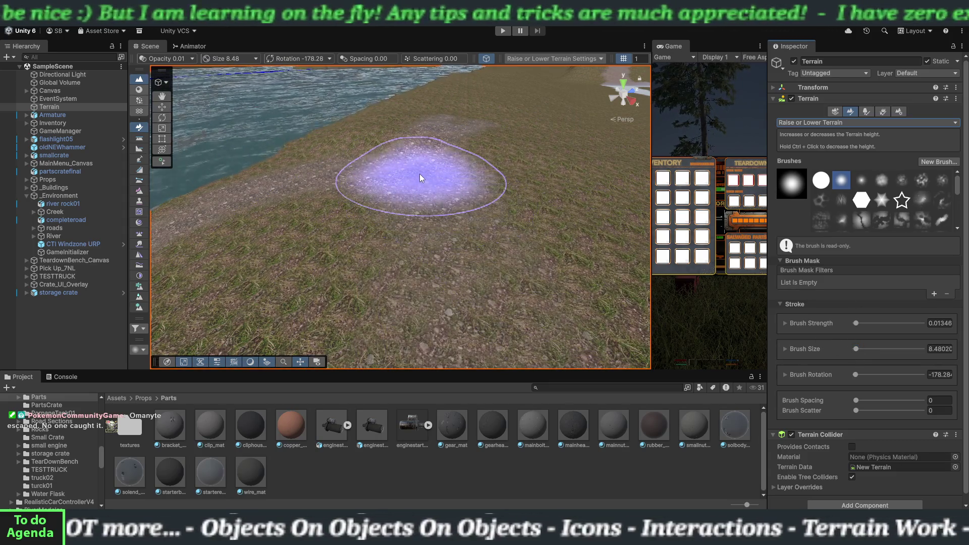
pyautogui.click(940, 324)
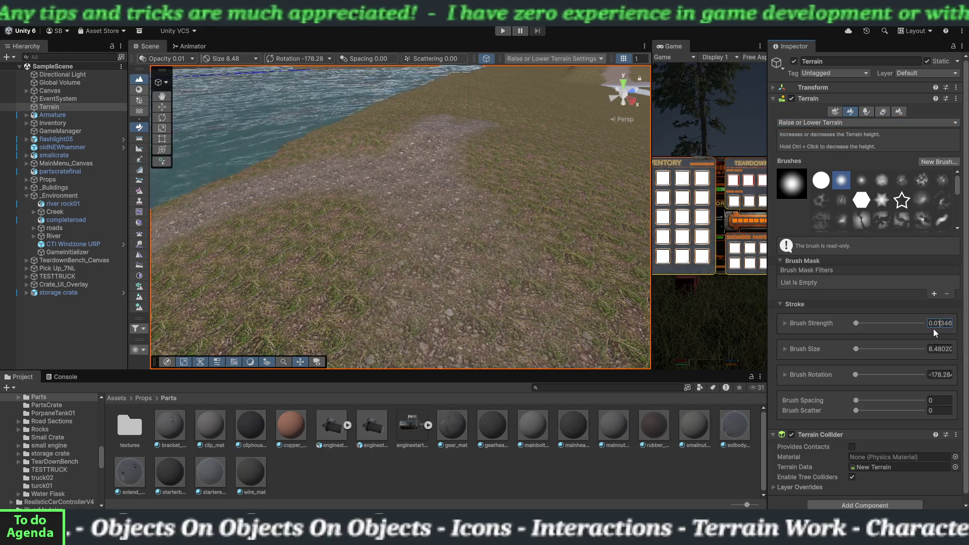
pyautogui.press('Delete')
pyautogui.press('Delete')
pyautogui.press('Delete')
pyautogui.write('0')
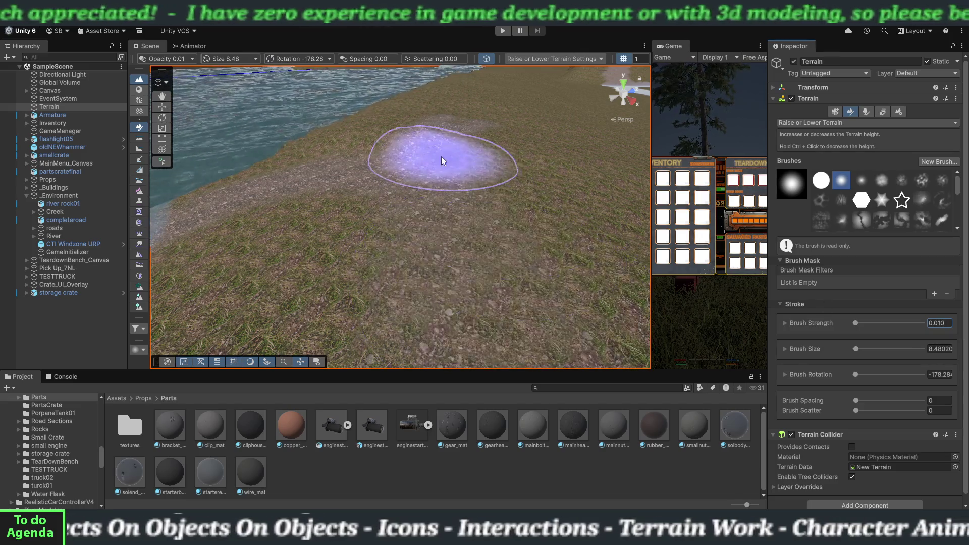
pyautogui.click(416, 146)
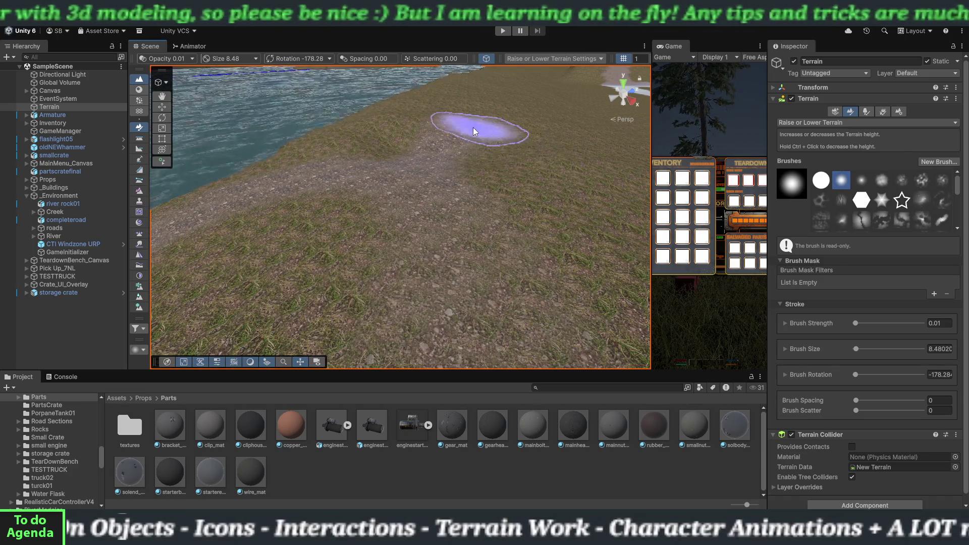
pyautogui.click(814, 123)
pyautogui.click(816, 222)
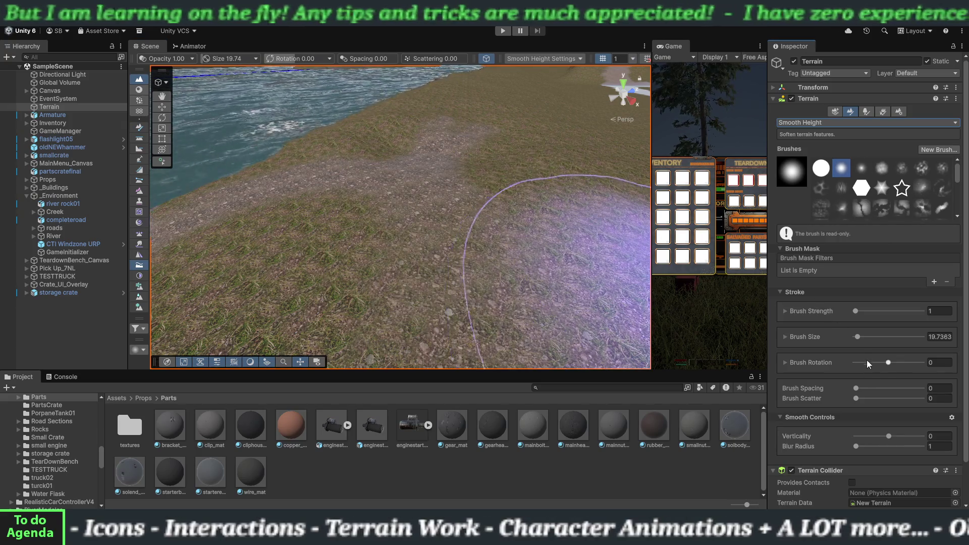
# Shrink the Smooth Height brush to size 4.73 and move closer to the riverside dirt track
pyautogui.moveTo(857, 338); pyautogui.dragTo(855, 338)
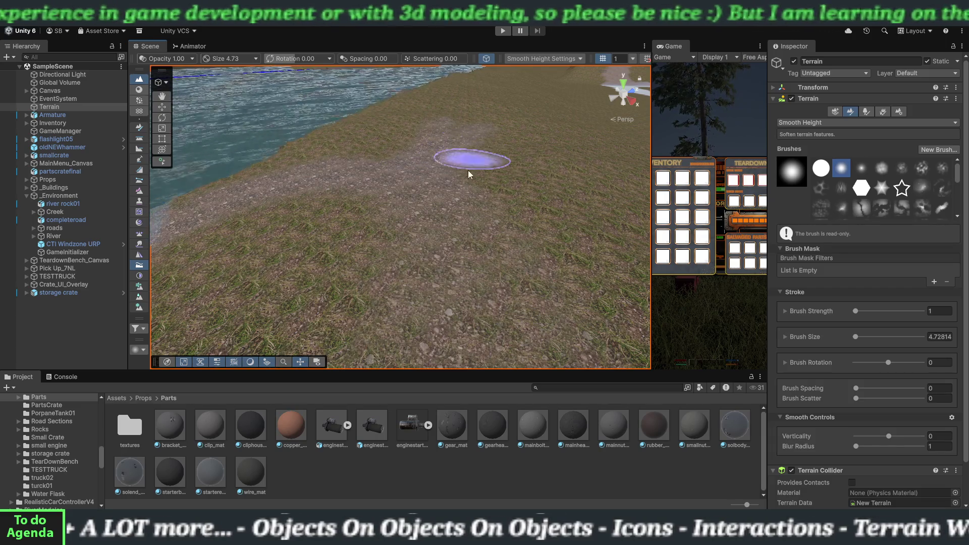
pyautogui.moveTo(476, 210)
pyautogui.mouseDown()
pyautogui.moveTo(383, 214)
pyautogui.moveTo(418, 203)
pyautogui.moveTo(381, 213)
pyautogui.moveTo(385, 232)
pyautogui.moveTo(442, 228)
pyautogui.moveTo(520, 188)
pyautogui.moveTo(396, 191)
pyautogui.moveTo(453, 210)
pyautogui.moveTo(459, 190)
pyautogui.moveTo(476, 192)
pyautogui.moveTo(426, 198)
pyautogui.mouseUp()
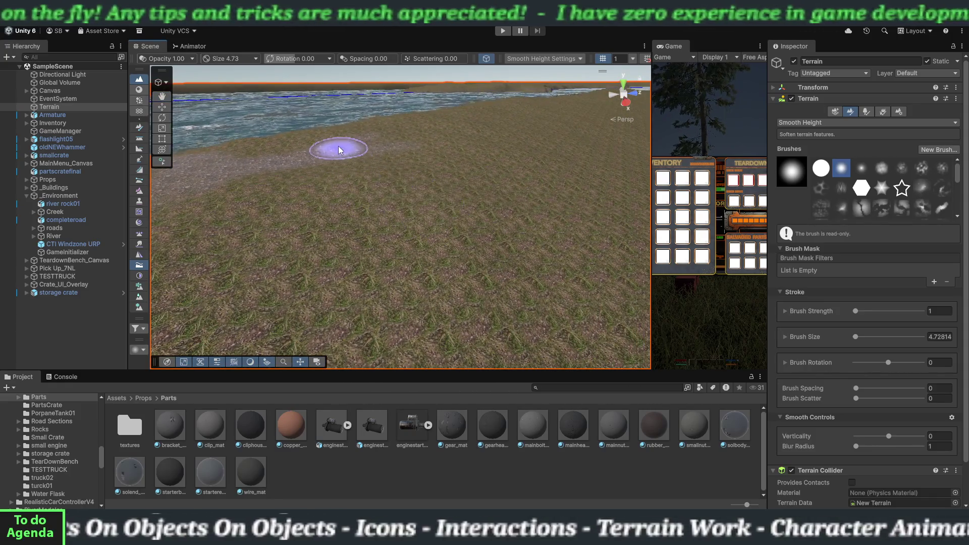
# Focus on the terrain and zoom in close to the dirt track by the river
pyautogui.press('f')
pyautogui.scroll(-10, 338, 142)
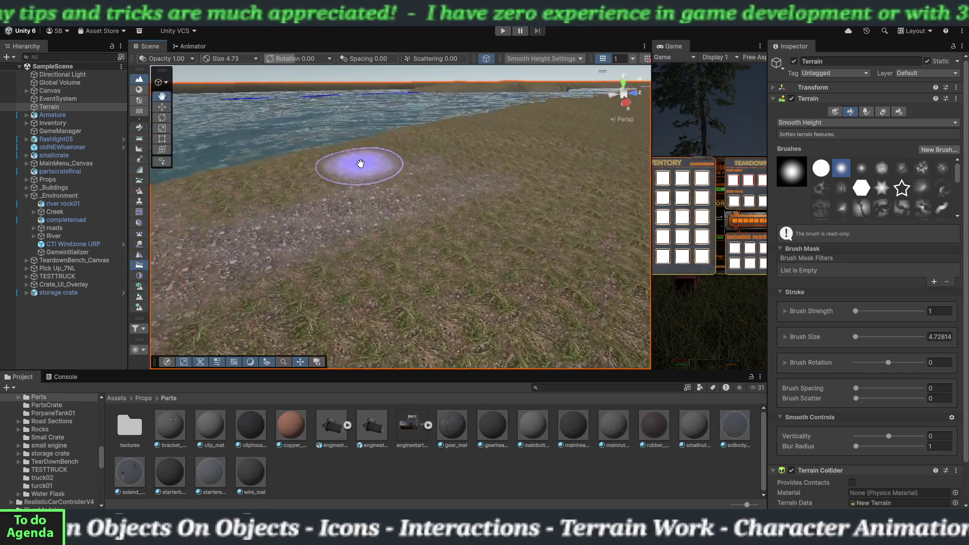
pyautogui.scroll(8, 453, 160)
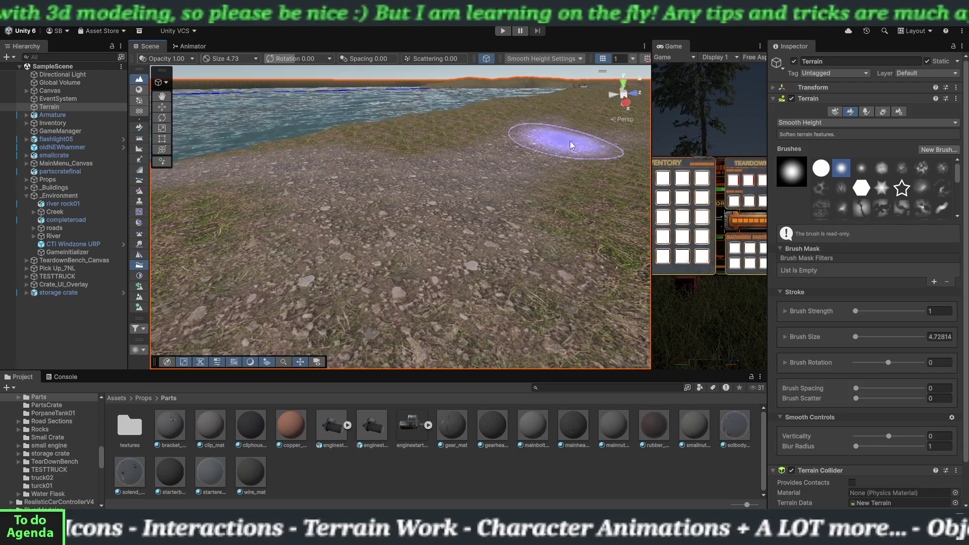
pyautogui.moveTo(431, 175)
pyautogui.mouseDown()
pyautogui.moveTo(489, 186)
pyautogui.moveTo(391, 216)
pyautogui.moveTo(405, 210)
pyautogui.mouseUp()
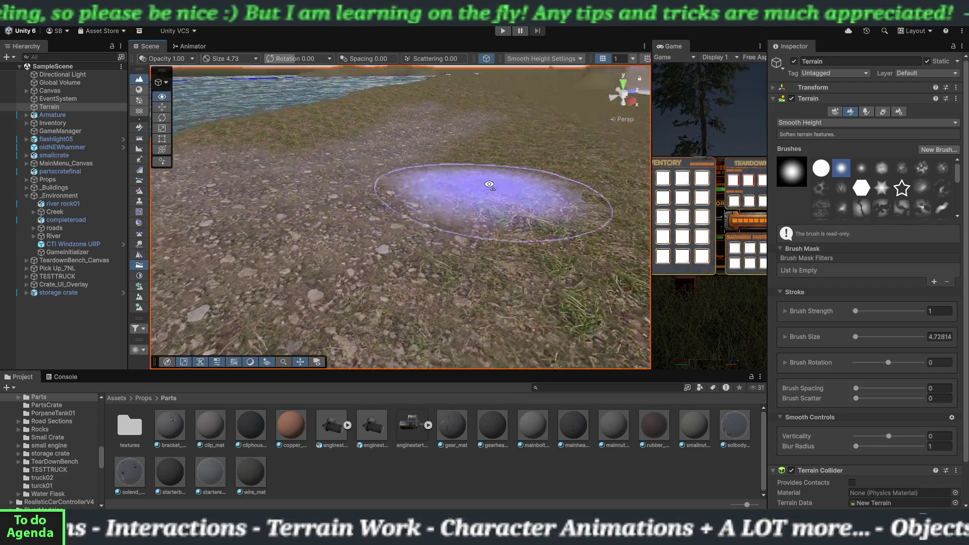
pyautogui.scroll(-3, 406, 210)
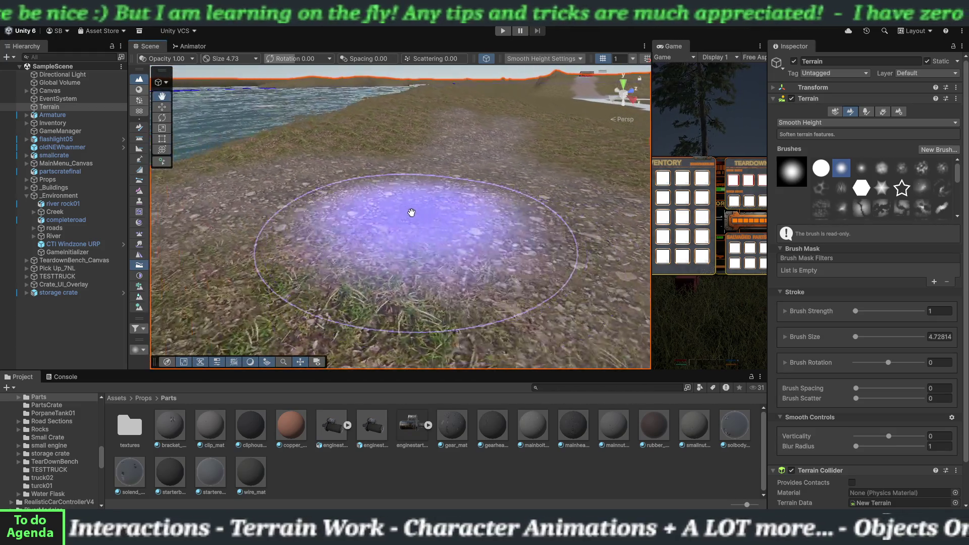
pyautogui.scroll(-4, 411, 214)
pyautogui.scroll(5, 350, 224)
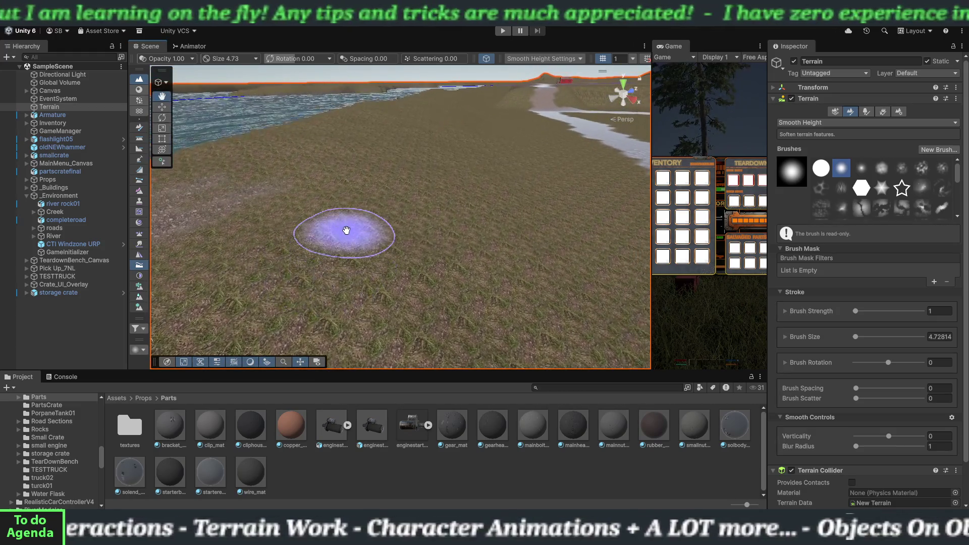
pyautogui.scroll(-3, 348, 235)
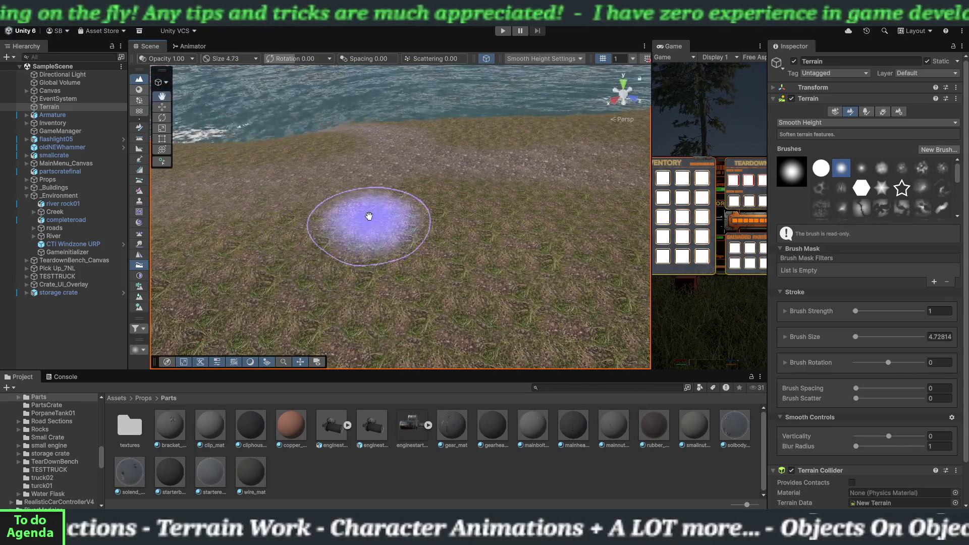
# Work along the riverbank toward the distant road, smoothing its bumps with the 4.73 brush
pyautogui.moveTo(357, 223)
pyautogui.keyDown('alt'); pyautogui.mouseDown()
pyautogui.moveTo(444, 227)
pyautogui.moveTo(328, 253)
pyautogui.moveTo(429, 253)
pyautogui.moveTo(342, 243)
pyautogui.moveTo(493, 259)
pyautogui.moveTo(424, 256)
pyautogui.moveTo(462, 255)
pyautogui.moveTo(475, 268)
pyautogui.mouseUp(); pyautogui.keyUp('alt')
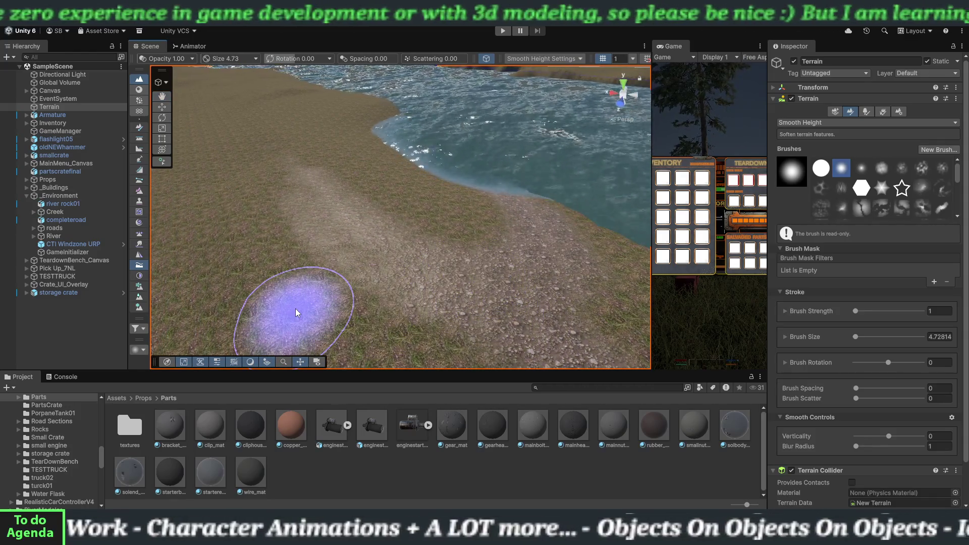
pyautogui.moveTo(341, 278)
pyautogui.mouseDown()
pyautogui.moveTo(366, 260)
pyautogui.moveTo(214, 256)
pyautogui.mouseUp()
pyautogui.moveTo(486, 274)
pyautogui.mouseDown()
pyautogui.moveTo(379, 262)
pyautogui.moveTo(519, 262)
pyautogui.moveTo(513, 234)
pyautogui.mouseUp()
pyautogui.scroll(-5, 505, 230)
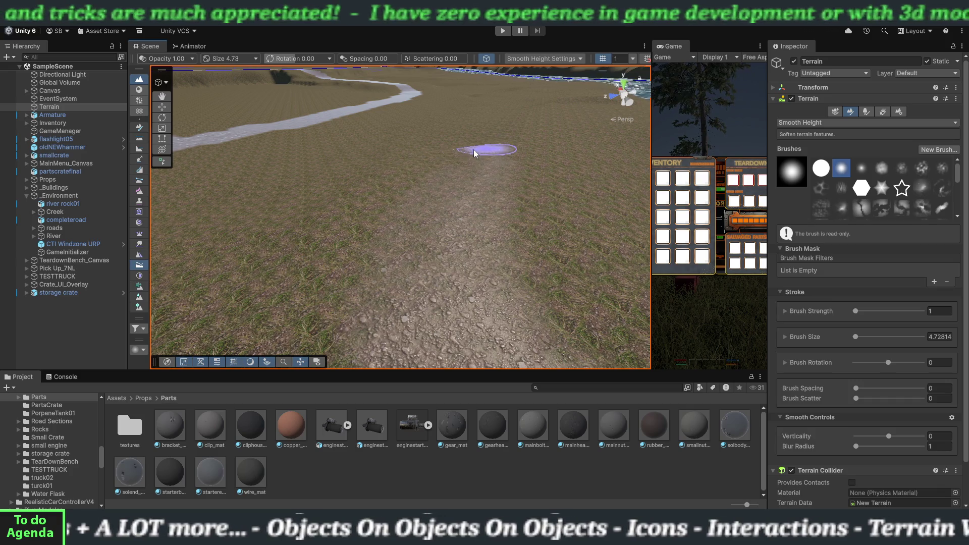
pyautogui.moveTo(448, 164)
pyautogui.mouseDown()
pyautogui.moveTo(476, 169)
pyautogui.moveTo(461, 166)
pyautogui.moveTo(475, 153)
pyautogui.mouseUp()
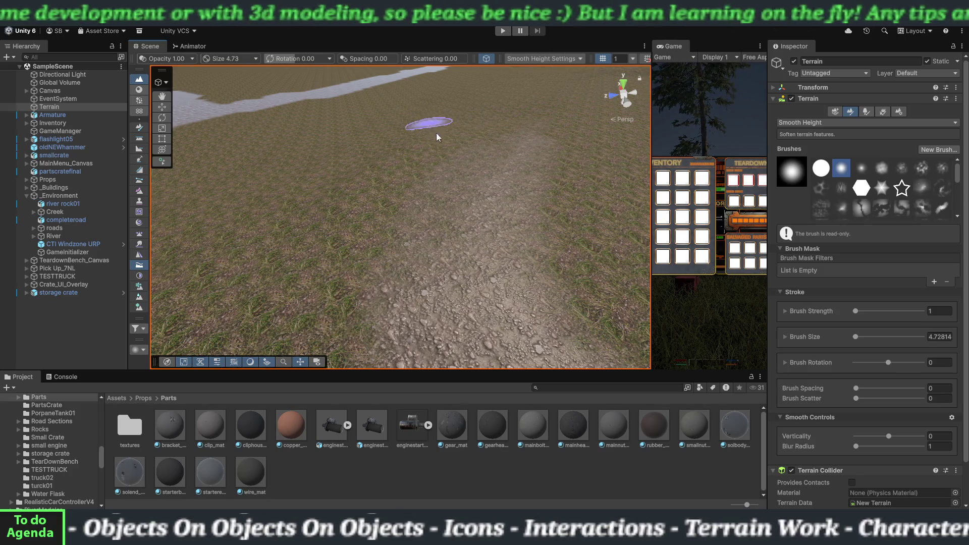
pyautogui.scroll(-5, 468, 166)
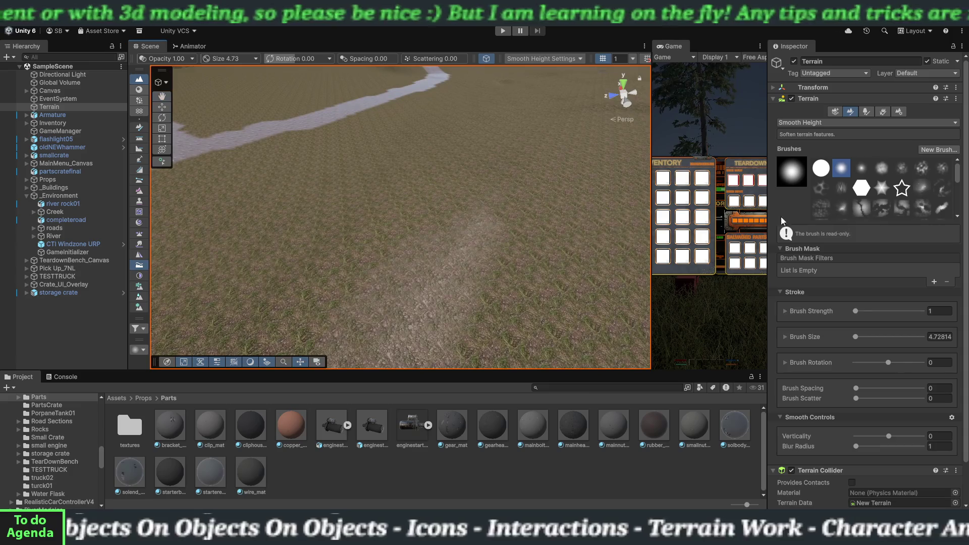
# Return to Paint Texture and orbit along the painted gravel road toward the water
pyautogui.click(825, 123)
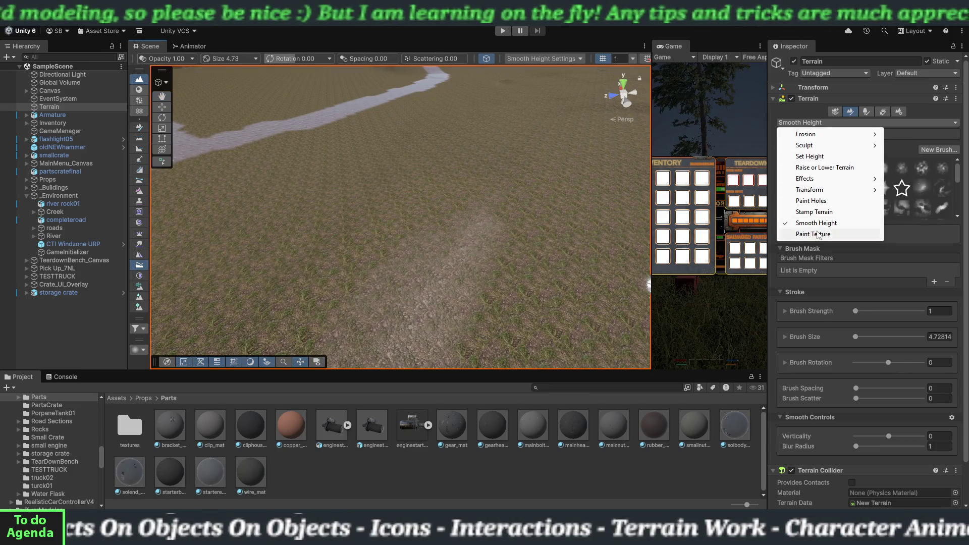
pyautogui.click(807, 235)
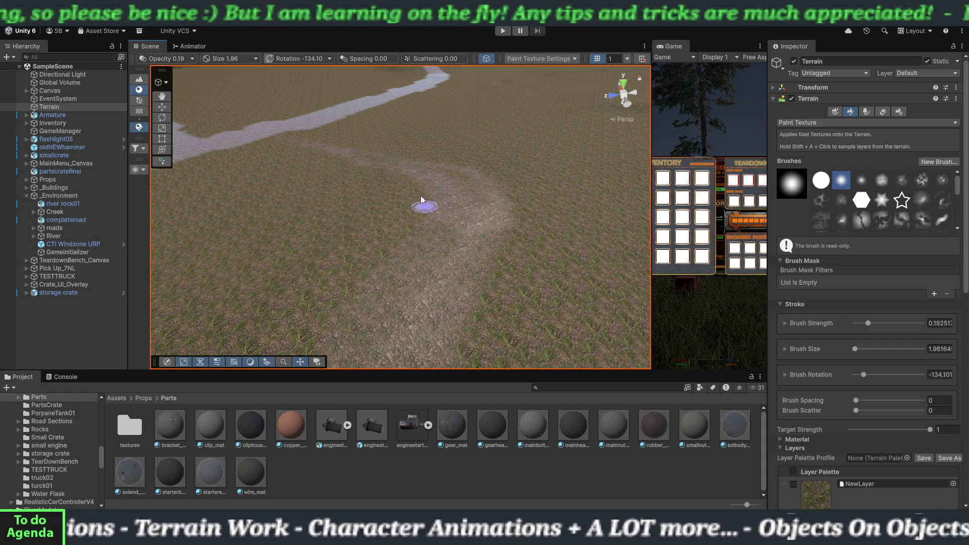
pyautogui.moveTo(456, 234)
pyautogui.mouseDown()
pyautogui.moveTo(433, 255)
pyautogui.moveTo(391, 249)
pyautogui.mouseUp()
pyautogui.moveTo(496, 248)
pyautogui.mouseDown()
pyautogui.moveTo(398, 268)
pyautogui.moveTo(361, 206)
pyautogui.moveTo(450, 208)
pyautogui.mouseUp()
pyautogui.scroll(-5, 444, 217)
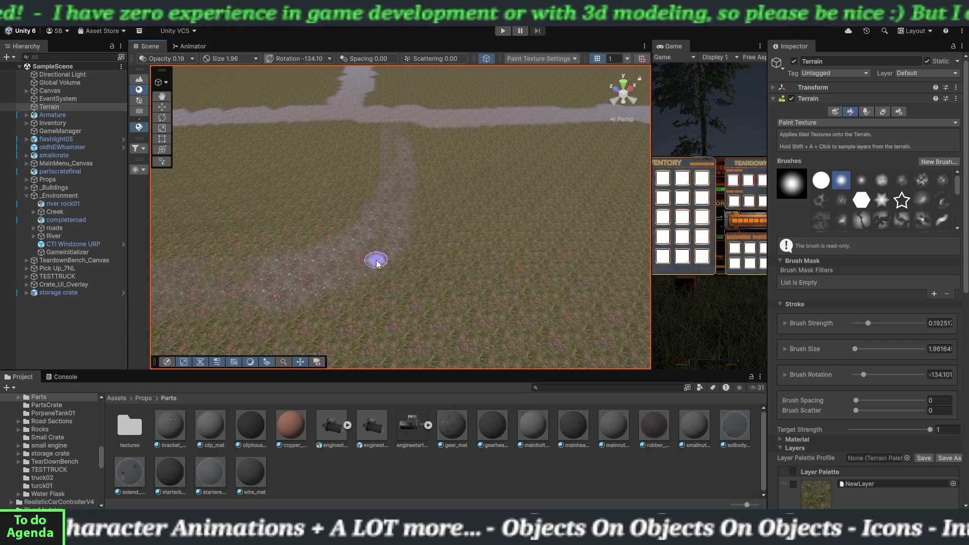
pyautogui.moveTo(413, 247)
pyautogui.mouseDown()
pyautogui.moveTo(384, 265)
pyautogui.moveTo(291, 257)
pyautogui.moveTo(299, 259)
pyautogui.mouseUp()
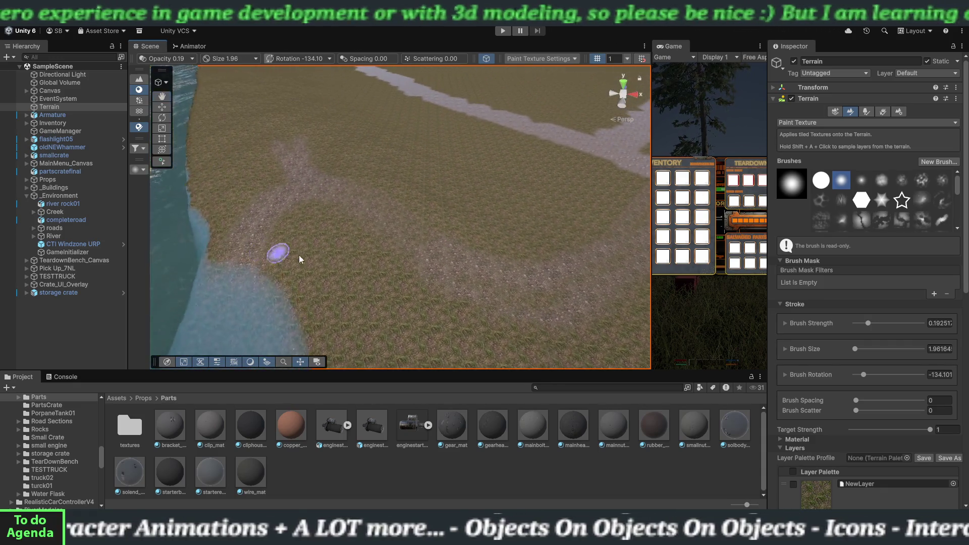
pyautogui.moveTo(485, 281)
pyautogui.mouseDown()
pyautogui.moveTo(552, 296)
pyautogui.moveTo(530, 281)
pyautogui.moveTo(445, 274)
pyautogui.moveTo(495, 253)
pyautogui.moveTo(494, 244)
pyautogui.moveTo(526, 293)
pyautogui.moveTo(506, 274)
pyautogui.moveTo(483, 273)
pyautogui.moveTo(490, 279)
pyautogui.mouseUp()
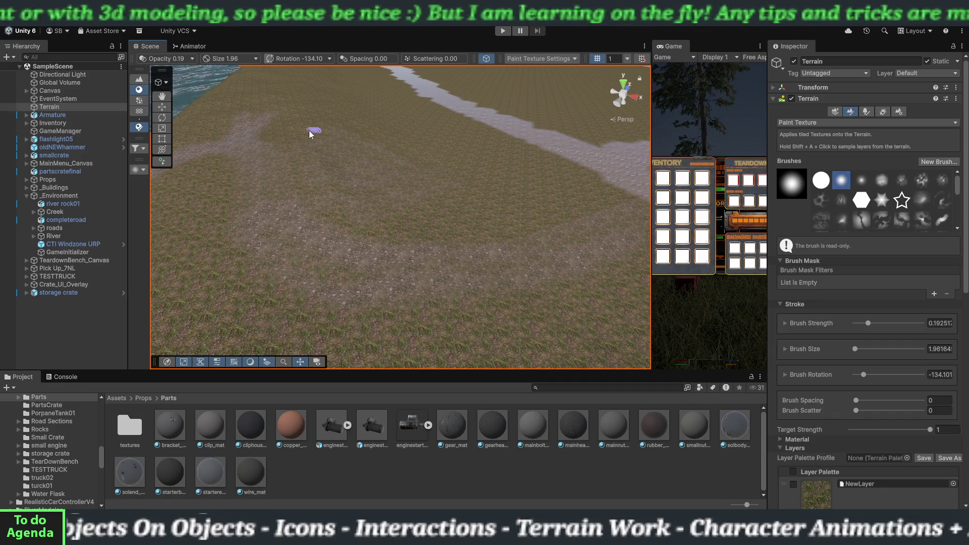
# Paint a pale gravel stripe from the grass toward the existing path near the water
pyautogui.moveTo(354, 173)
pyautogui.mouseDown()
pyautogui.moveTo(346, 188)
pyautogui.moveTo(249, 202)
pyautogui.mouseUp()
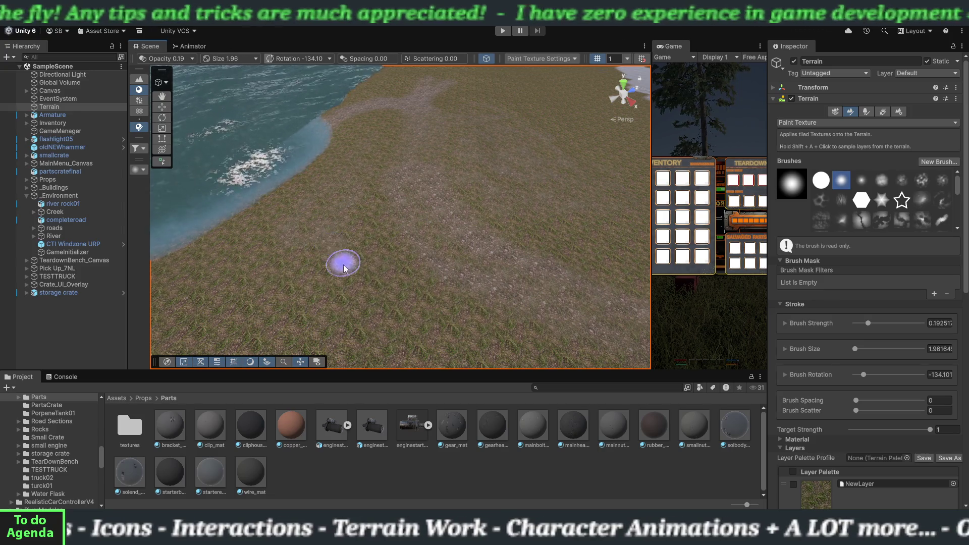
pyautogui.moveTo(417, 219)
pyautogui.mouseDown()
pyautogui.moveTo(285, 237)
pyautogui.moveTo(351, 228)
pyautogui.mouseUp()
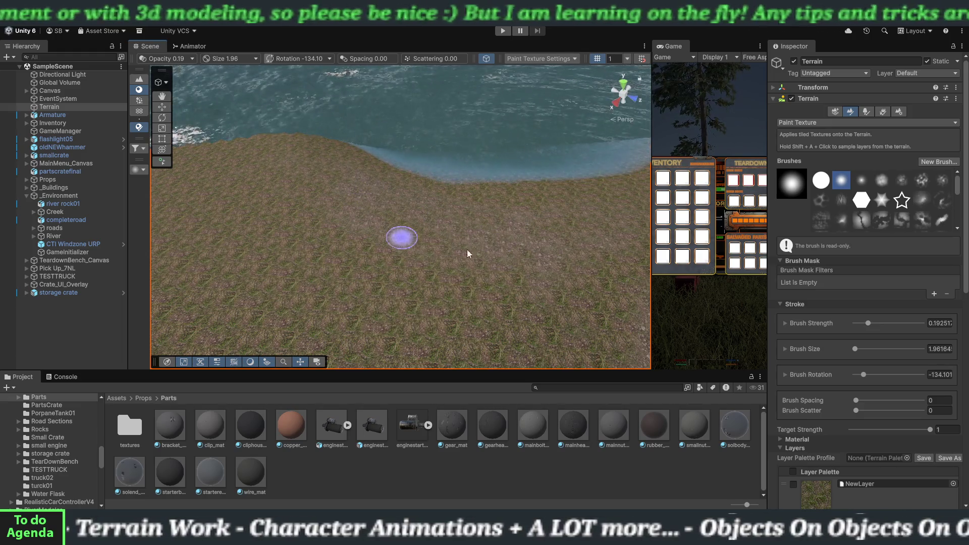
pyautogui.moveTo(506, 258)
pyautogui.mouseDown()
pyautogui.moveTo(426, 275)
pyautogui.moveTo(435, 276)
pyautogui.moveTo(427, 262)
pyautogui.moveTo(372, 266)
pyautogui.moveTo(415, 253)
pyautogui.moveTo(285, 256)
pyautogui.moveTo(417, 205)
pyautogui.mouseUp()
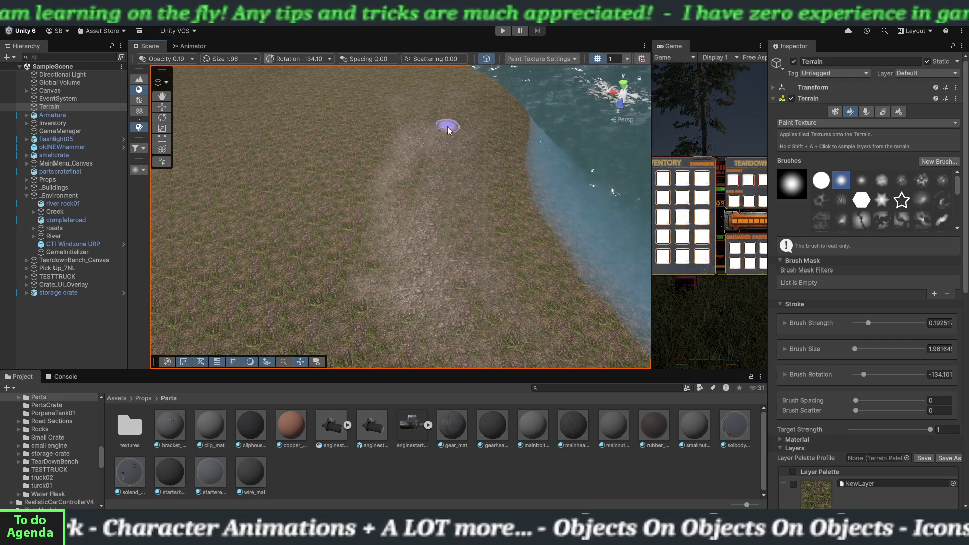
pyautogui.moveTo(364, 172)
pyautogui.mouseDown()
pyautogui.moveTo(260, 119)
pyautogui.moveTo(314, 81)
pyautogui.moveTo(290, 126)
pyautogui.moveTo(340, 91)
pyautogui.moveTo(308, 131)
pyautogui.moveTo(377, 157)
pyautogui.moveTo(304, 114)
pyautogui.moveTo(318, 93)
pyautogui.moveTo(344, 152)
pyautogui.mouseUp()
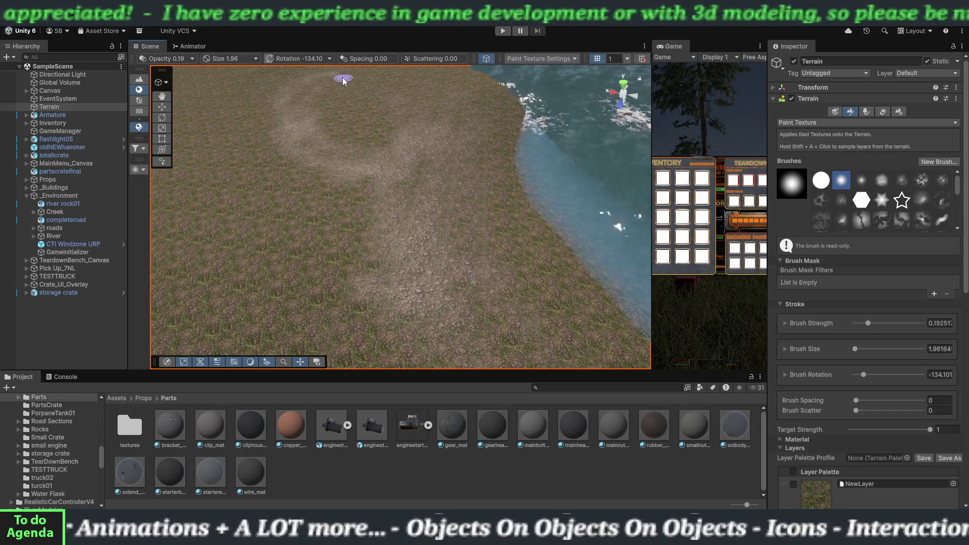
# Reframe the view along the diagonal shoreline and switch to Paint Details
pyautogui.moveTo(454, 145)
pyautogui.mouseDown()
pyautogui.moveTo(465, 134)
pyautogui.moveTo(460, 156)
pyautogui.moveTo(347, 119)
pyautogui.moveTo(331, 125)
pyautogui.moveTo(432, 162)
pyautogui.moveTo(334, 131)
pyautogui.moveTo(422, 167)
pyautogui.moveTo(335, 134)
pyautogui.moveTo(433, 158)
pyautogui.moveTo(399, 133)
pyautogui.mouseUp()
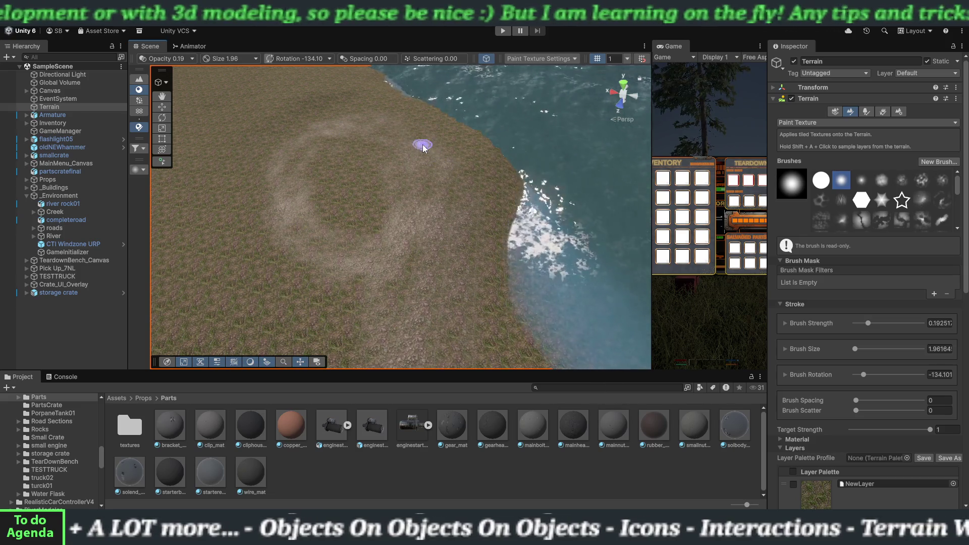
pyautogui.moveTo(316, 219)
pyautogui.mouseDown()
pyautogui.moveTo(371, 258)
pyautogui.moveTo(320, 277)
pyautogui.moveTo(385, 277)
pyautogui.moveTo(399, 244)
pyautogui.moveTo(581, 252)
pyautogui.mouseUp()
pyautogui.moveTo(346, 309)
pyautogui.mouseDown()
pyautogui.moveTo(472, 268)
pyautogui.moveTo(461, 288)
pyautogui.moveTo(444, 283)
pyautogui.mouseUp()
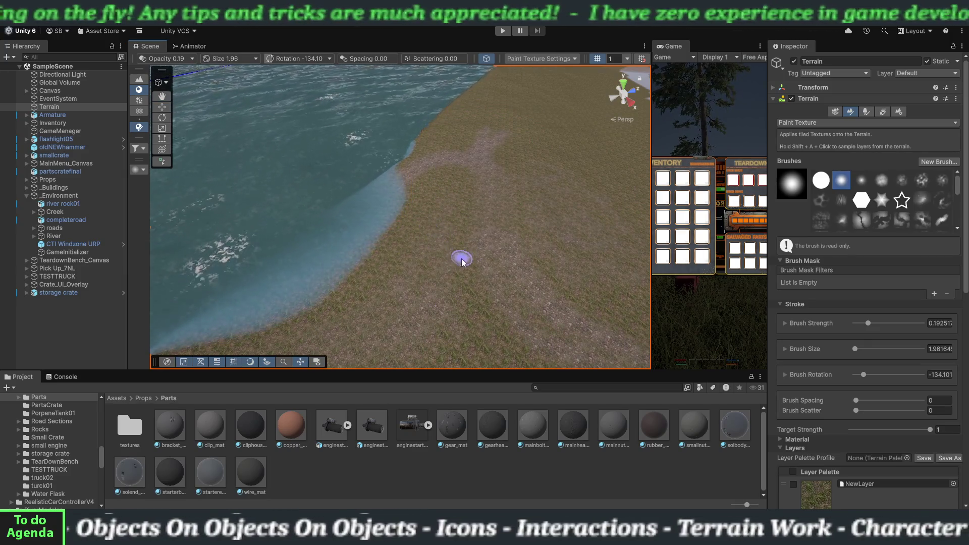
pyautogui.scroll(3, 435, 266)
pyautogui.moveTo(540, 312)
pyautogui.mouseDown()
pyautogui.moveTo(510, 281)
pyautogui.moveTo(476, 268)
pyautogui.moveTo(326, 242)
pyautogui.moveTo(381, 274)
pyautogui.moveTo(329, 259)
pyautogui.moveTo(476, 277)
pyautogui.moveTo(485, 264)
pyautogui.moveTo(447, 271)
pyautogui.moveTo(483, 290)
pyautogui.mouseUp()
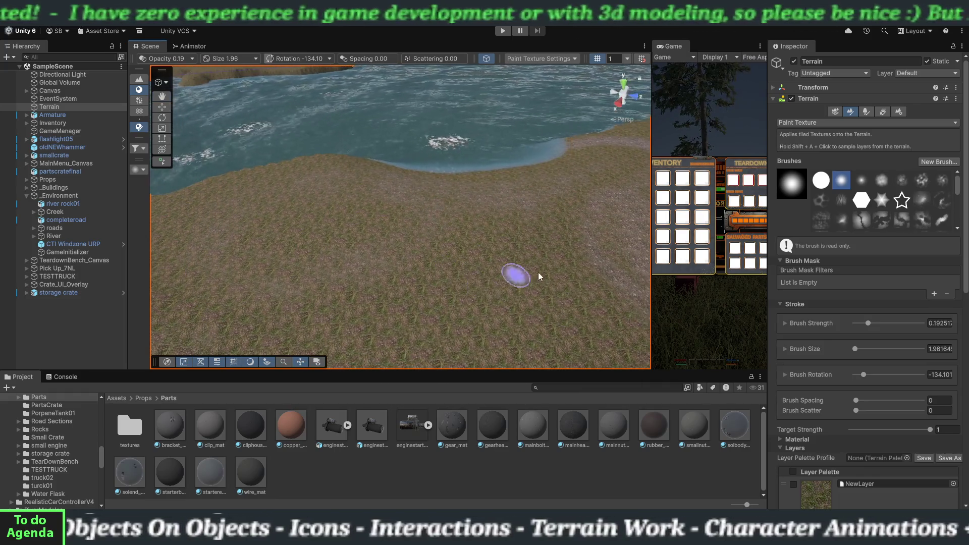
pyautogui.click(884, 114)
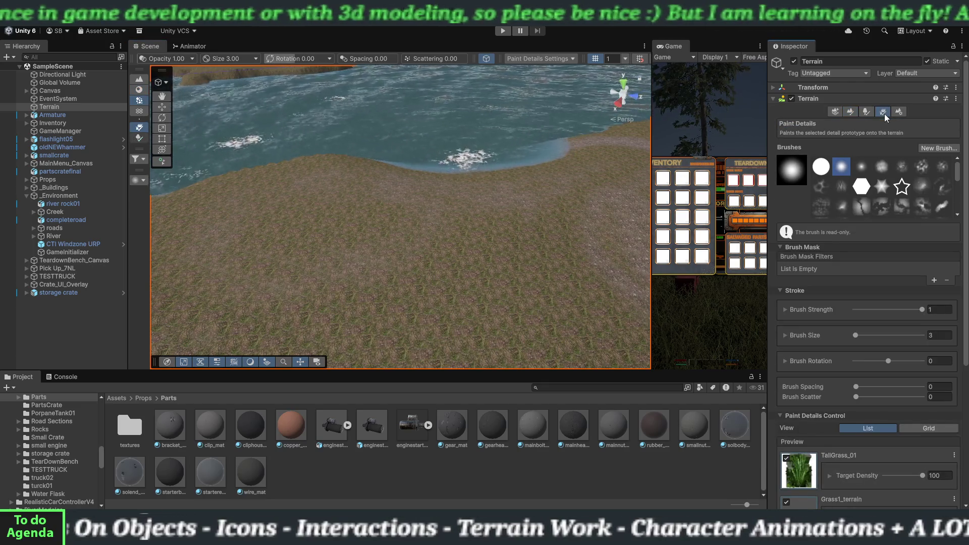
# Uncheck TallGrass_01 so only Grass1_terrain and Grass6_Weeds get painted
pyautogui.scroll(-7, 805, 386)
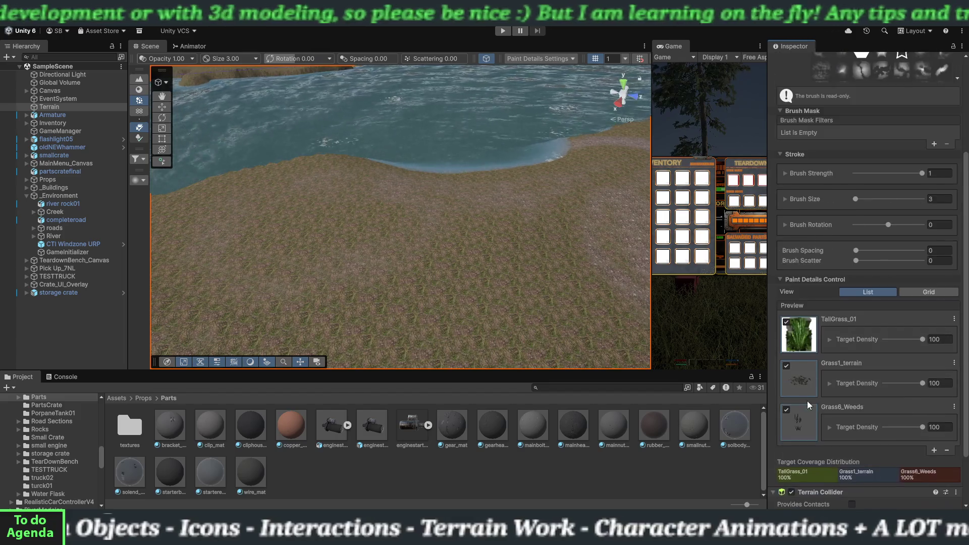
pyautogui.click(787, 268)
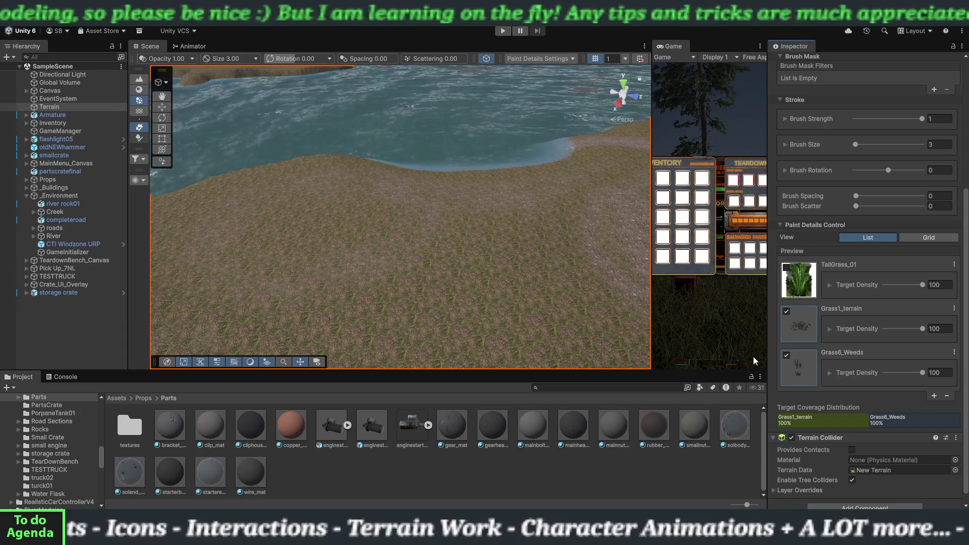
pyautogui.click(786, 311)
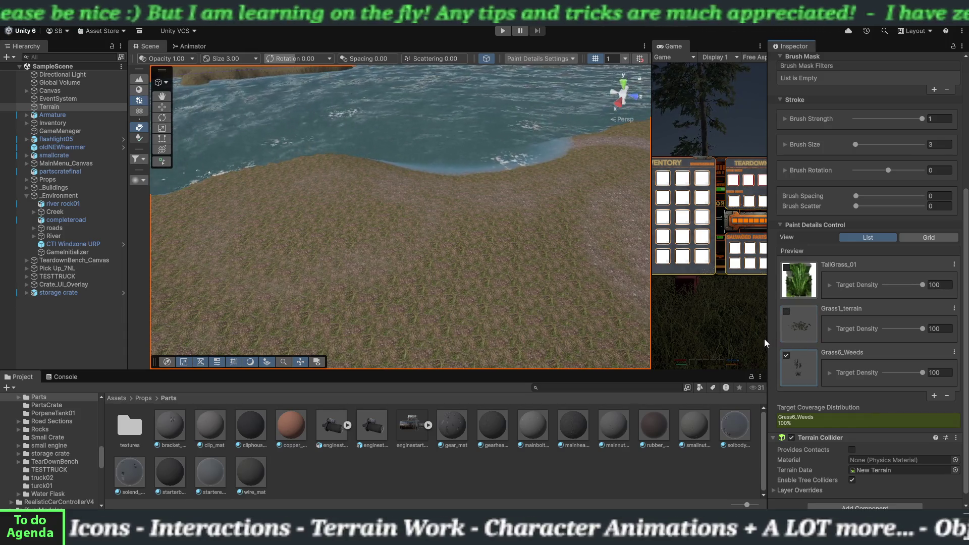
pyautogui.click(790, 332)
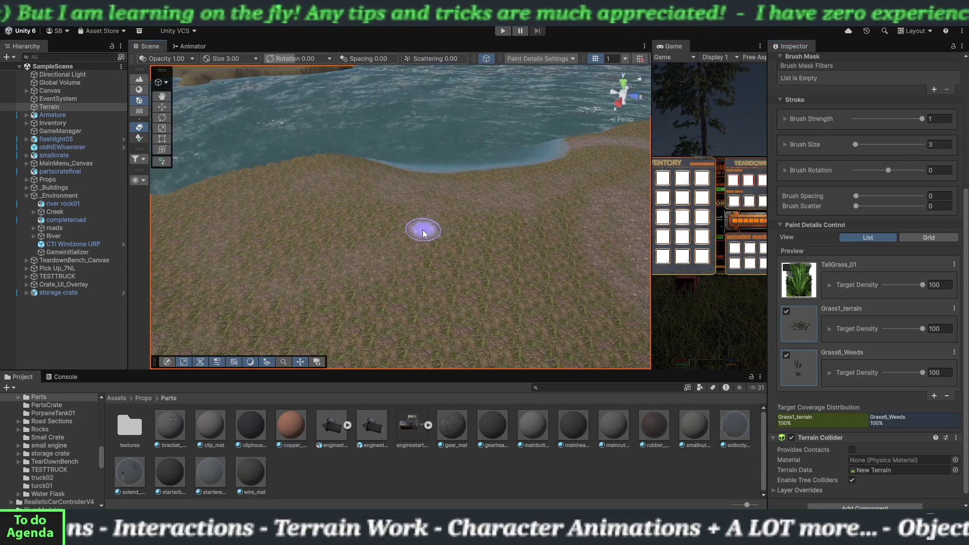
# Paint grass and weeds across the terrain and in a strip along the shoreline
pyautogui.moveTo(383, 217)
pyautogui.mouseDown()
pyautogui.moveTo(368, 238)
pyautogui.moveTo(472, 208)
pyautogui.moveTo(474, 256)
pyautogui.moveTo(402, 277)
pyautogui.moveTo(436, 317)
pyautogui.mouseUp()
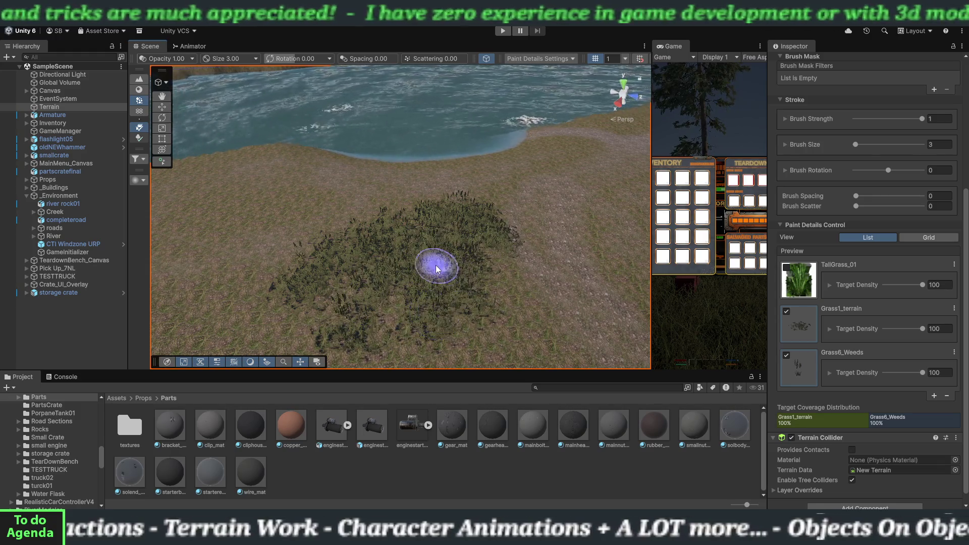
pyautogui.press('Up')
pyautogui.press('Up')
pyautogui.press('Up')
pyautogui.moveTo(437, 251)
pyautogui.mouseDown()
pyautogui.moveTo(533, 243)
pyautogui.moveTo(367, 234)
pyautogui.moveTo(405, 245)
pyautogui.moveTo(289, 224)
pyautogui.moveTo(296, 236)
pyautogui.moveTo(323, 220)
pyautogui.moveTo(201, 269)
pyautogui.mouseUp()
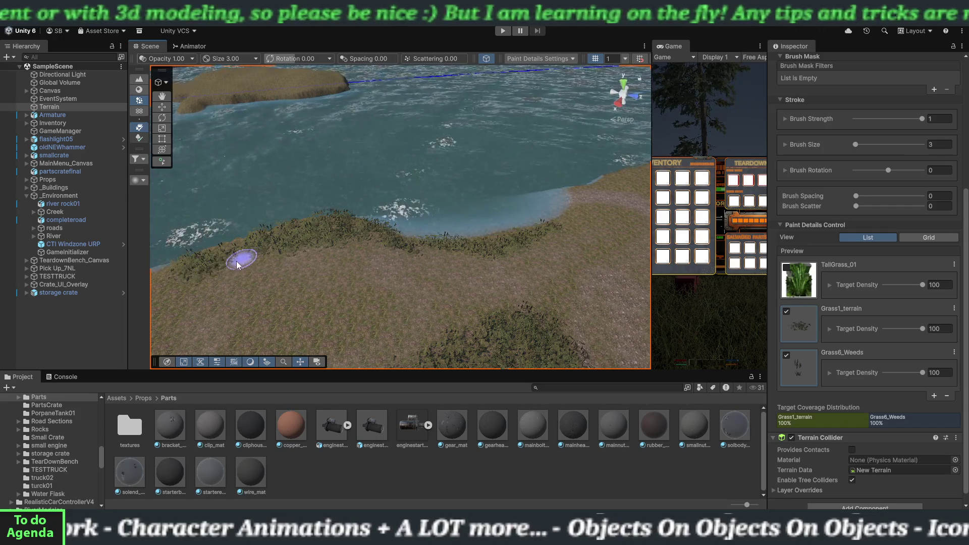
pyautogui.moveTo(292, 277)
pyautogui.mouseDown()
pyautogui.moveTo(380, 297)
pyautogui.moveTo(309, 275)
pyautogui.mouseUp()
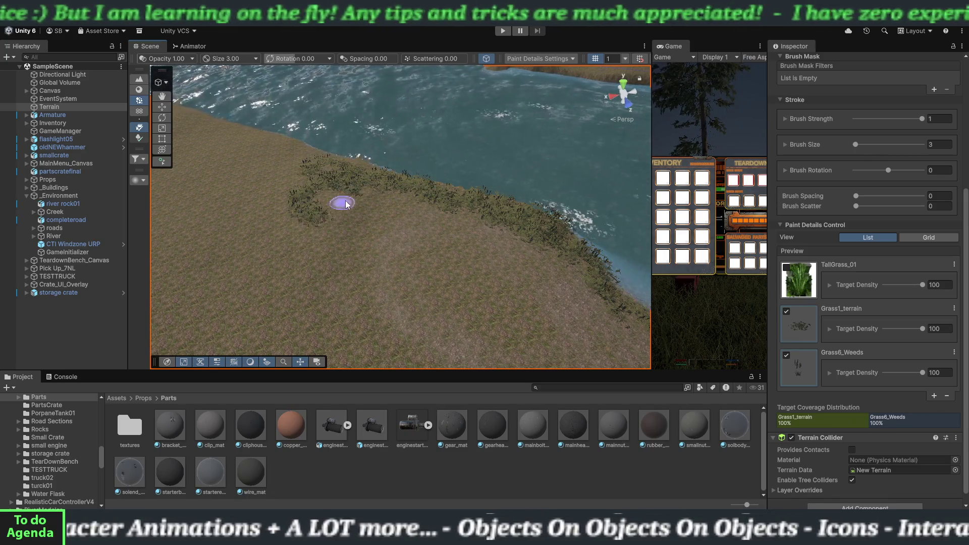
pyautogui.moveTo(369, 193)
pyautogui.mouseDown()
pyautogui.moveTo(303, 259)
pyautogui.moveTo(309, 292)
pyautogui.moveTo(320, 282)
pyautogui.moveTo(318, 202)
pyautogui.moveTo(284, 220)
pyautogui.mouseUp()
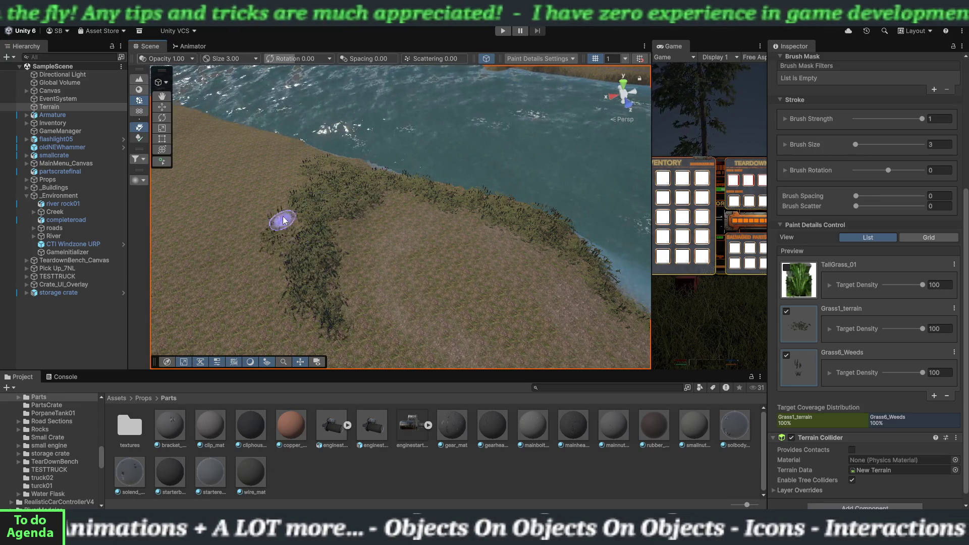
# Paint another grass strip, filling in the existing strip and the ground beside the road
pyautogui.scroll(-5, 441, 281)
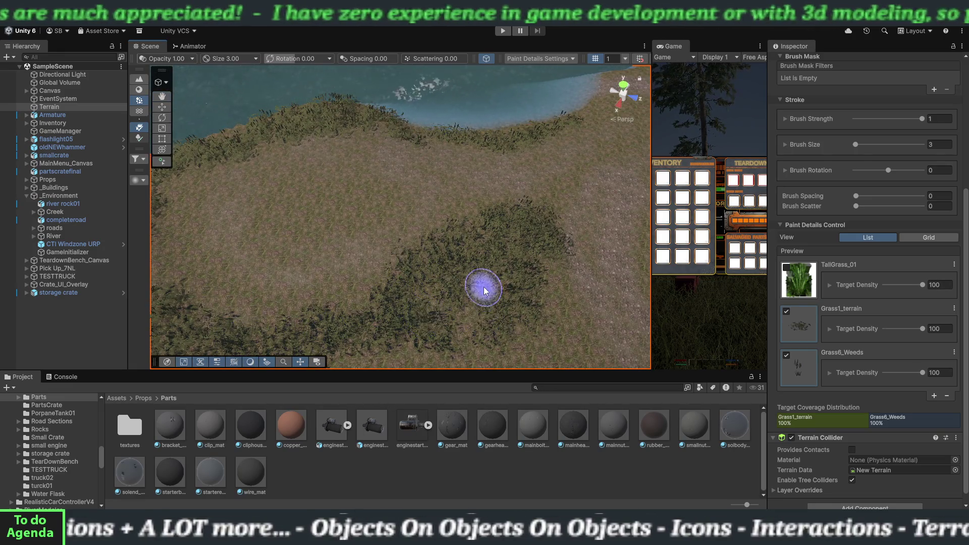
pyautogui.moveTo(487, 284)
pyautogui.mouseDown()
pyautogui.moveTo(439, 275)
pyautogui.moveTo(502, 268)
pyautogui.moveTo(463, 263)
pyautogui.mouseUp()
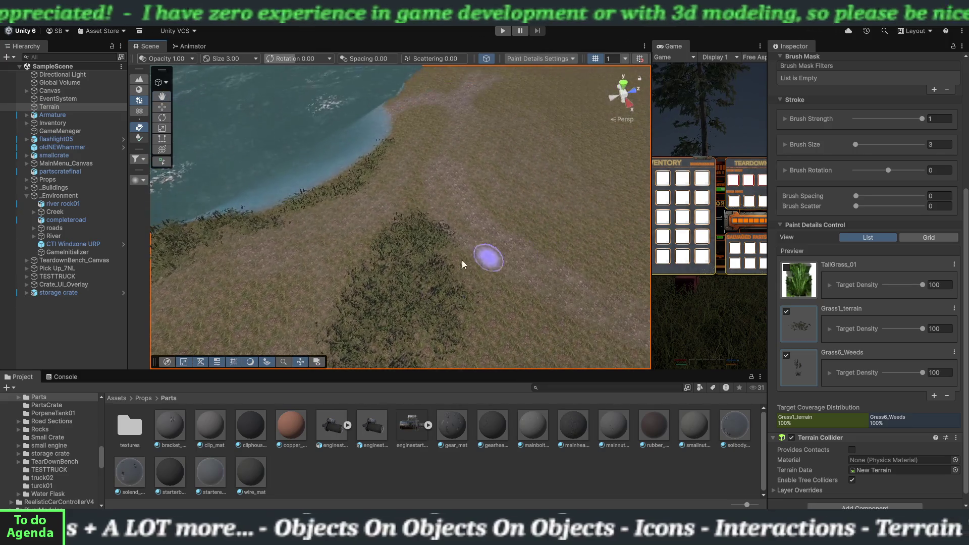
pyautogui.moveTo(507, 207)
pyautogui.mouseDown()
pyautogui.moveTo(585, 228)
pyautogui.moveTo(611, 210)
pyautogui.moveTo(604, 174)
pyautogui.moveTo(566, 122)
pyautogui.moveTo(488, 105)
pyautogui.moveTo(496, 95)
pyautogui.mouseUp()
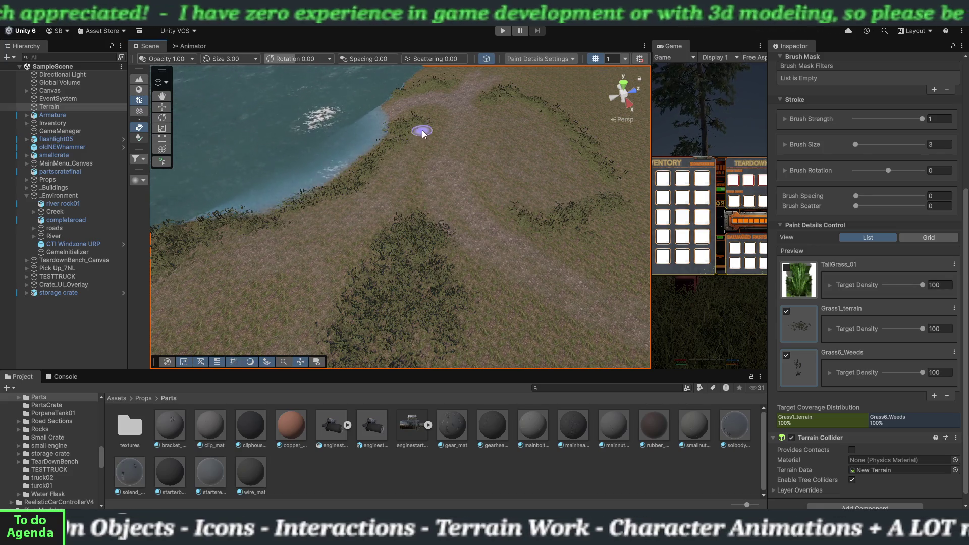
pyautogui.moveTo(411, 162)
pyautogui.mouseDown()
pyautogui.moveTo(433, 195)
pyautogui.moveTo(499, 174)
pyautogui.mouseUp()
pyautogui.moveTo(422, 196); pyautogui.dragTo(429, 195)
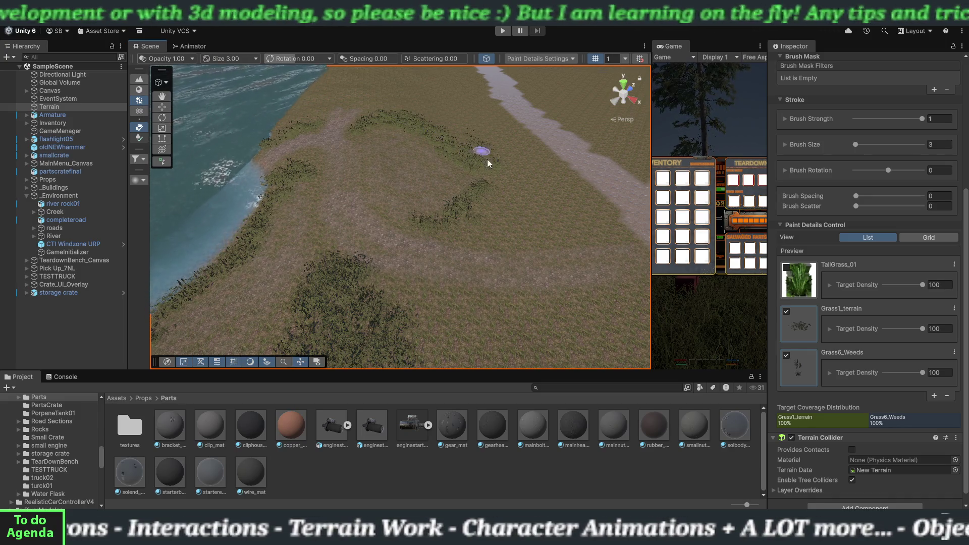
pyautogui.moveTo(494, 176)
pyautogui.mouseDown()
pyautogui.moveTo(476, 222)
pyautogui.moveTo(463, 227)
pyautogui.moveTo(506, 231)
pyautogui.moveTo(458, 239)
pyautogui.mouseUp()
pyautogui.moveTo(533, 238); pyautogui.dragTo(575, 238)
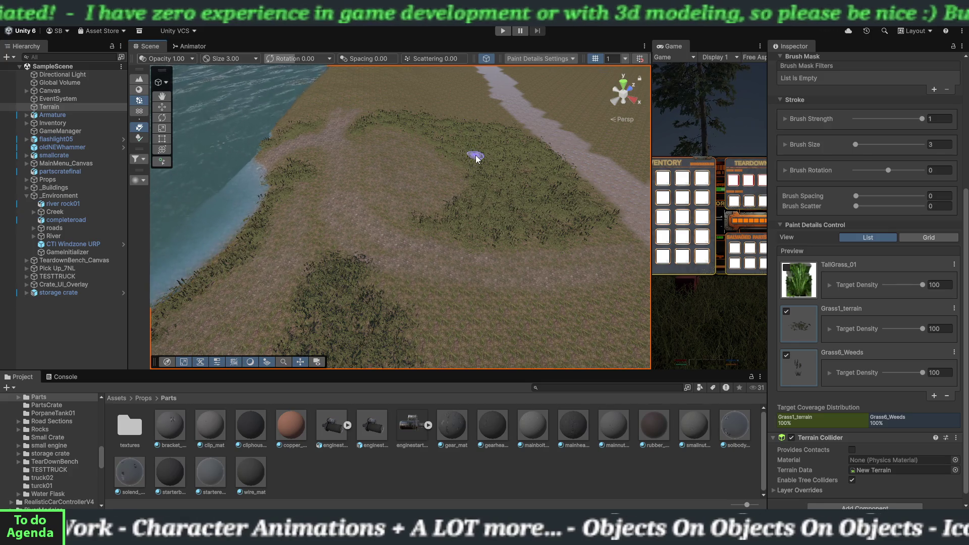
# Move forward over the terrain and paint a broad grass band rightward from the central patch
pyautogui.press('Right')
pyautogui.press('Right')
pyautogui.press('Right')
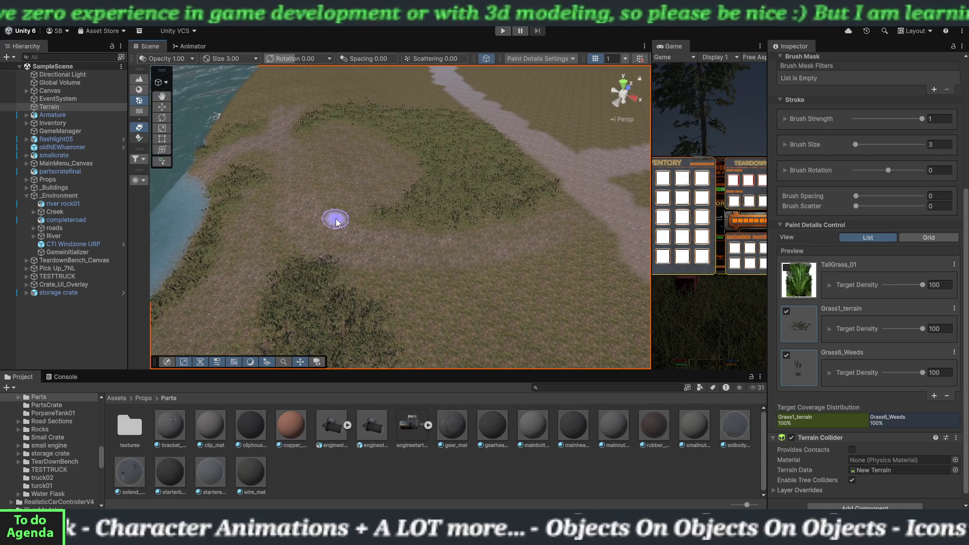
pyautogui.press('Up')
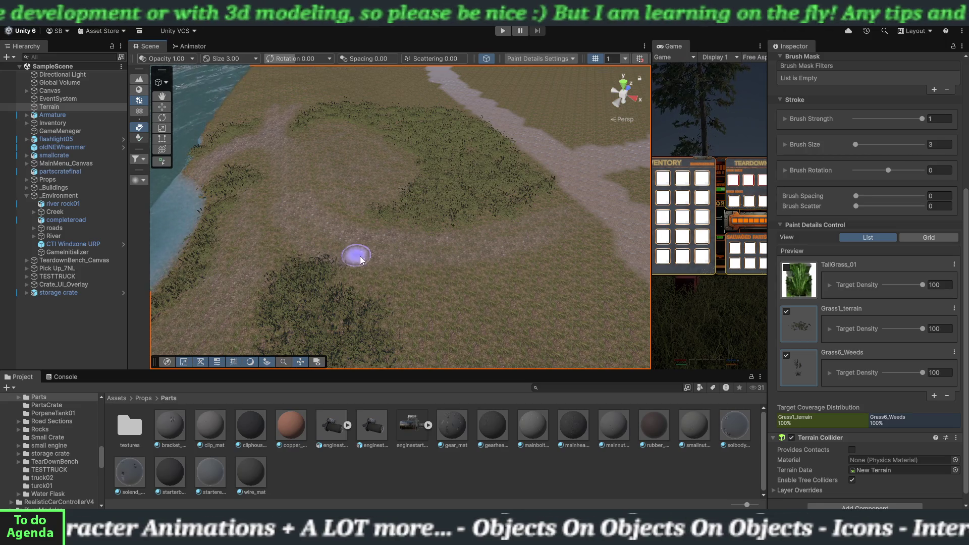
pyautogui.press('Up')
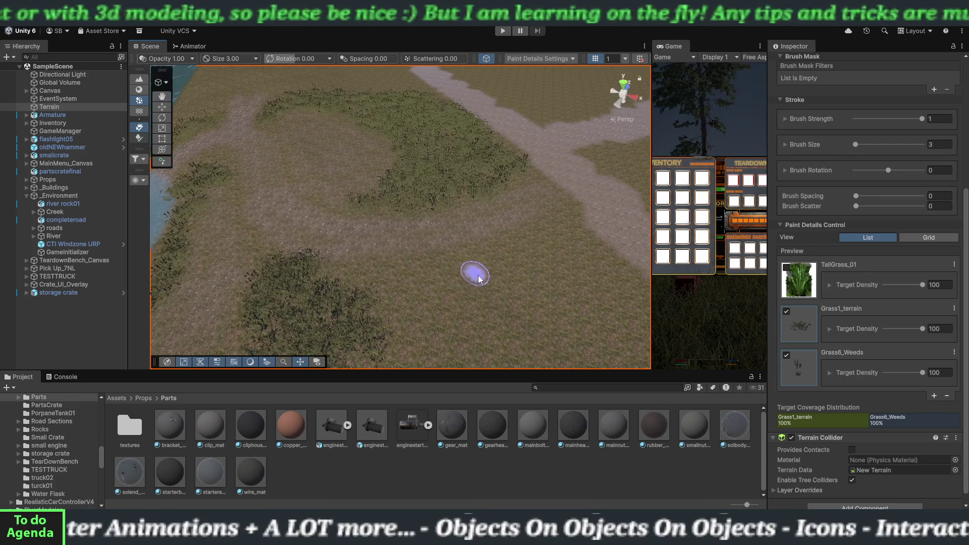
pyautogui.press('Up')
pyautogui.press('Up')
pyautogui.press('Up')
pyautogui.press('Up')
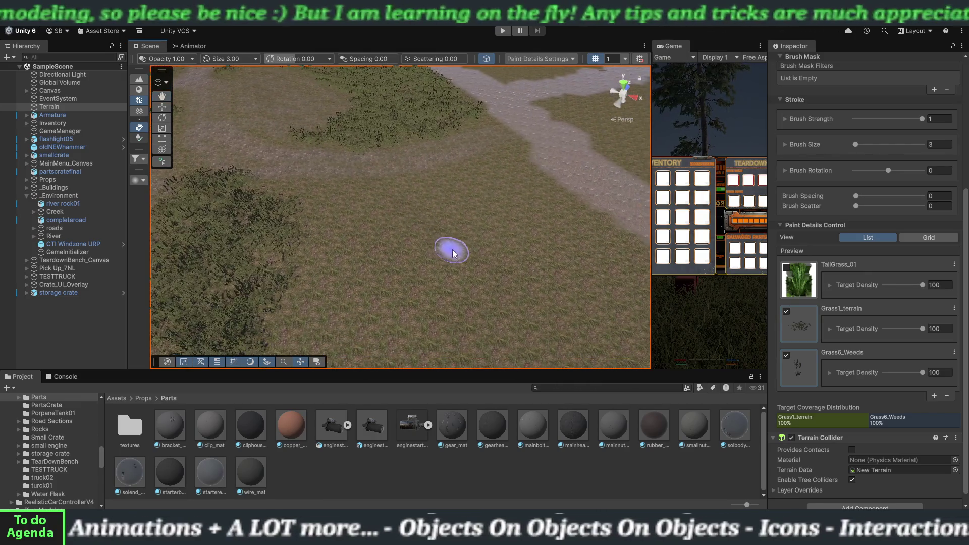
pyautogui.moveTo(346, 194)
pyautogui.mouseDown()
pyautogui.moveTo(461, 222)
pyautogui.moveTo(577, 223)
pyautogui.moveTo(389, 199)
pyautogui.moveTo(398, 225)
pyautogui.moveTo(294, 268)
pyautogui.moveTo(393, 247)
pyautogui.moveTo(402, 309)
pyautogui.moveTo(552, 237)
pyautogui.moveTo(598, 257)
pyautogui.mouseUp()
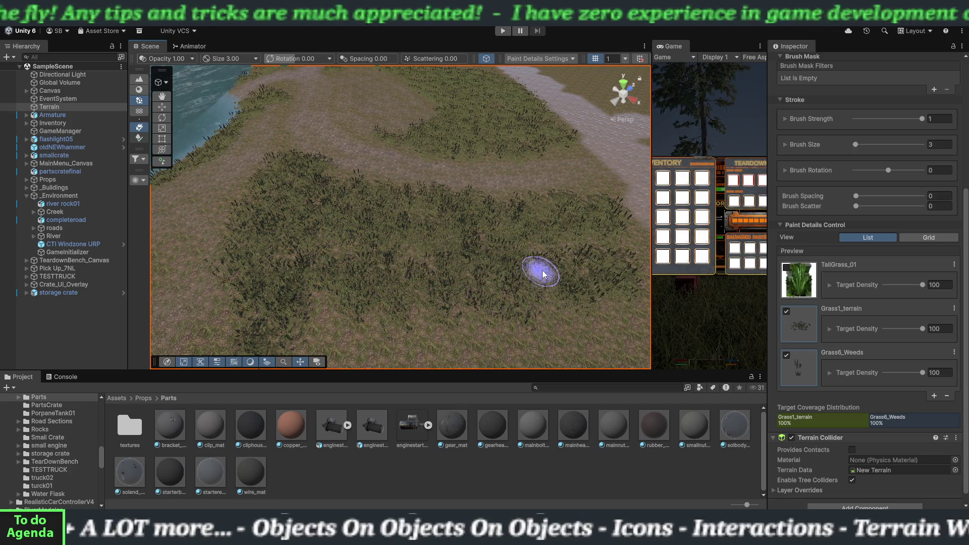
# Extend the grass detail along the edge of the grass patch
pyautogui.scroll(-3, 541, 277)
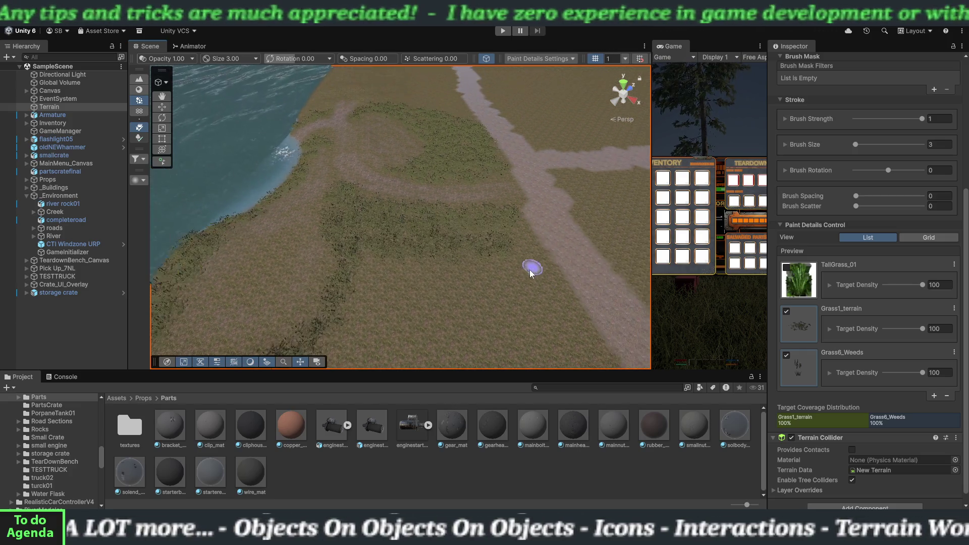
pyautogui.scroll(5, 531, 269)
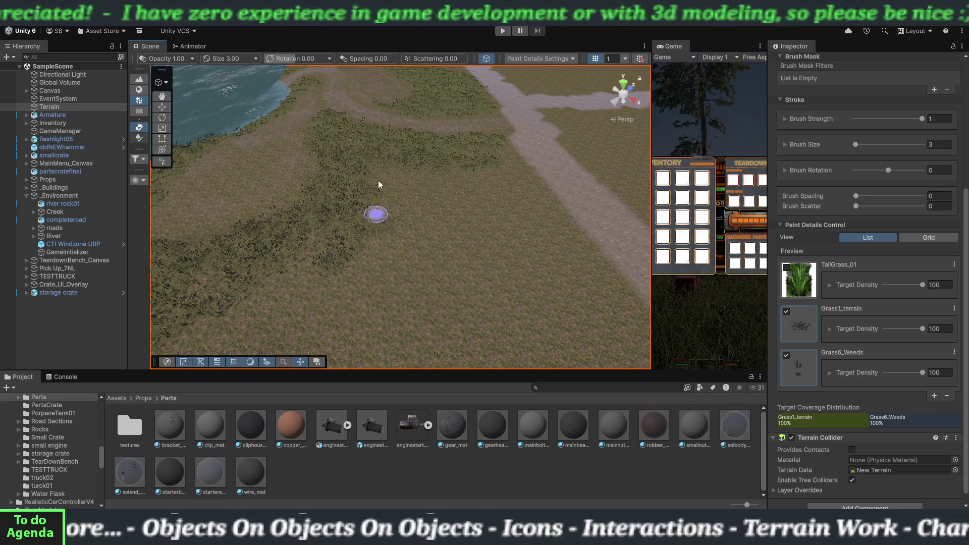
pyautogui.moveTo(403, 205)
pyautogui.mouseDown()
pyautogui.moveTo(440, 220)
pyautogui.moveTo(487, 213)
pyautogui.mouseUp()
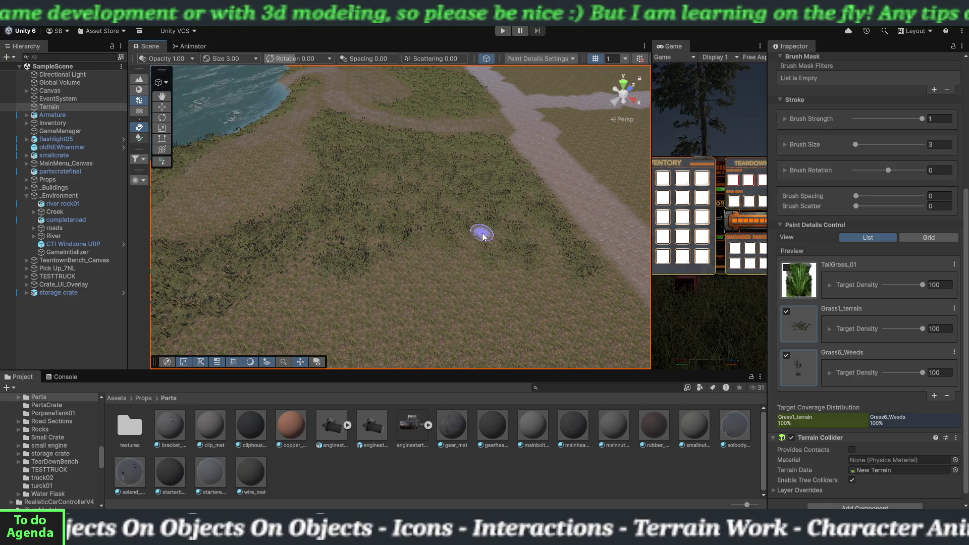
# Swing the view round to the river path, then switch to Paint Texture
pyautogui.moveTo(485, 223); pyautogui.dragTo(372, 190)
pyautogui.moveTo(444, 222)
pyautogui.mouseDown()
pyautogui.moveTo(347, 268)
pyautogui.moveTo(487, 242)
pyautogui.moveTo(314, 220)
pyautogui.moveTo(417, 289)
pyautogui.moveTo(372, 274)
pyautogui.moveTo(212, 266)
pyautogui.moveTo(450, 287)
pyautogui.moveTo(411, 272)
pyautogui.moveTo(349, 207)
pyautogui.moveTo(507, 264)
pyautogui.moveTo(497, 275)
pyautogui.moveTo(383, 199)
pyautogui.moveTo(368, 177)
pyautogui.moveTo(372, 192)
pyautogui.moveTo(412, 215)
pyautogui.moveTo(376, 189)
pyautogui.moveTo(370, 205)
pyautogui.moveTo(385, 219)
pyautogui.moveTo(362, 200)
pyautogui.moveTo(442, 264)
pyautogui.moveTo(417, 238)
pyautogui.moveTo(401, 244)
pyautogui.moveTo(404, 275)
pyautogui.moveTo(381, 273)
pyautogui.moveTo(381, 250)
pyautogui.moveTo(388, 309)
pyautogui.moveTo(384, 294)
pyautogui.moveTo(321, 327)
pyautogui.moveTo(235, 319)
pyautogui.moveTo(374, 324)
pyautogui.moveTo(303, 310)
pyautogui.moveTo(398, 199)
pyautogui.mouseUp()
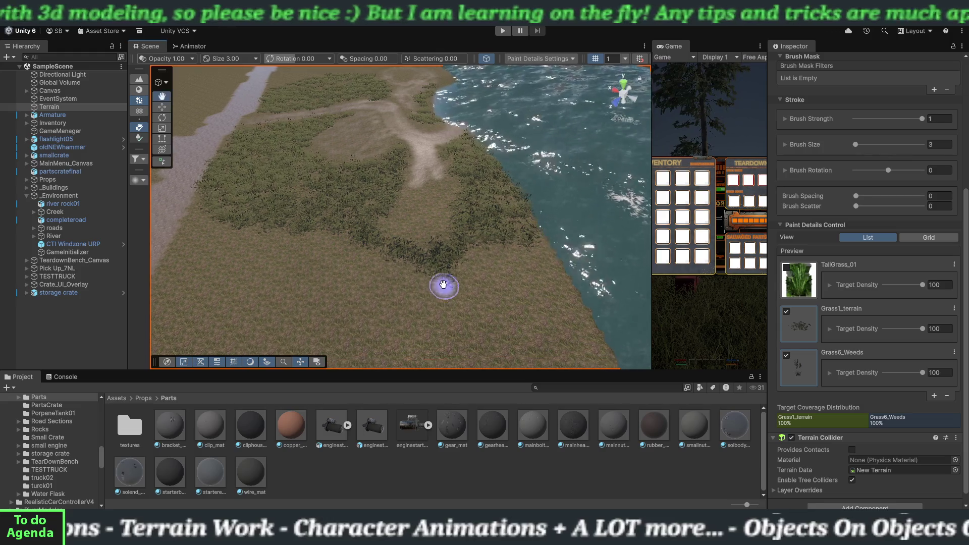
pyautogui.scroll(-6, 444, 285)
pyautogui.scroll(5, 452, 219)
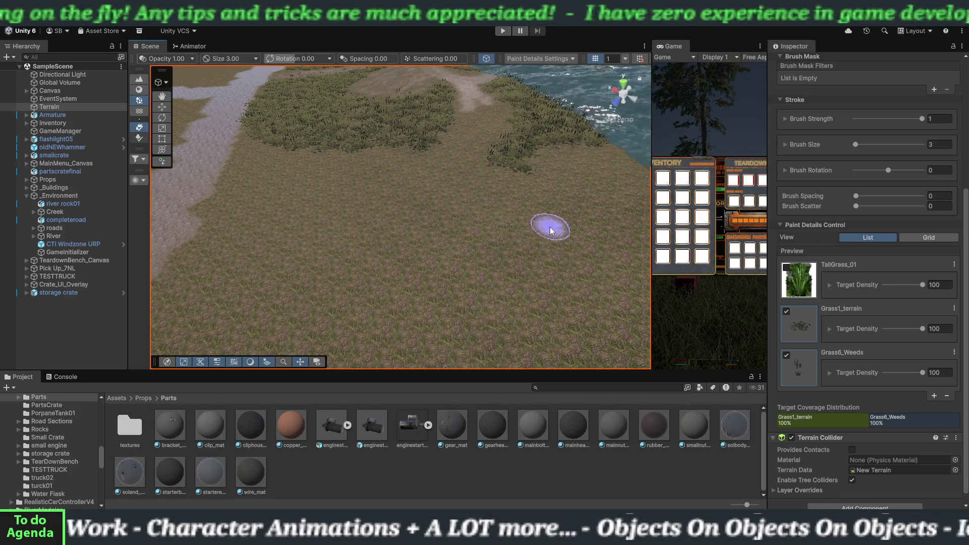
pyautogui.scroll(-5, 553, 222)
pyautogui.moveTo(509, 268)
pyautogui.mouseDown()
pyautogui.moveTo(441, 249)
pyautogui.moveTo(452, 286)
pyautogui.moveTo(417, 268)
pyautogui.moveTo(437, 288)
pyautogui.mouseUp()
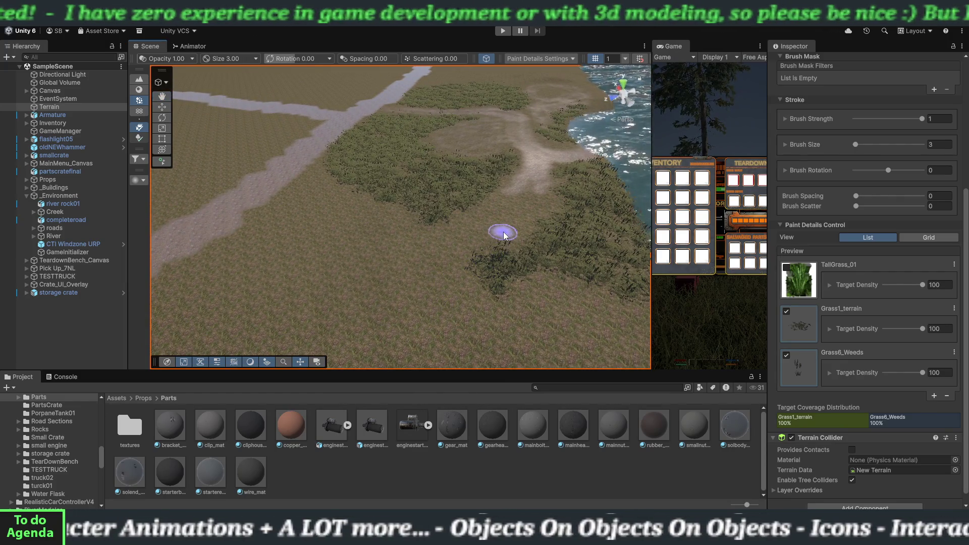
pyautogui.scroll(5, 835, 172)
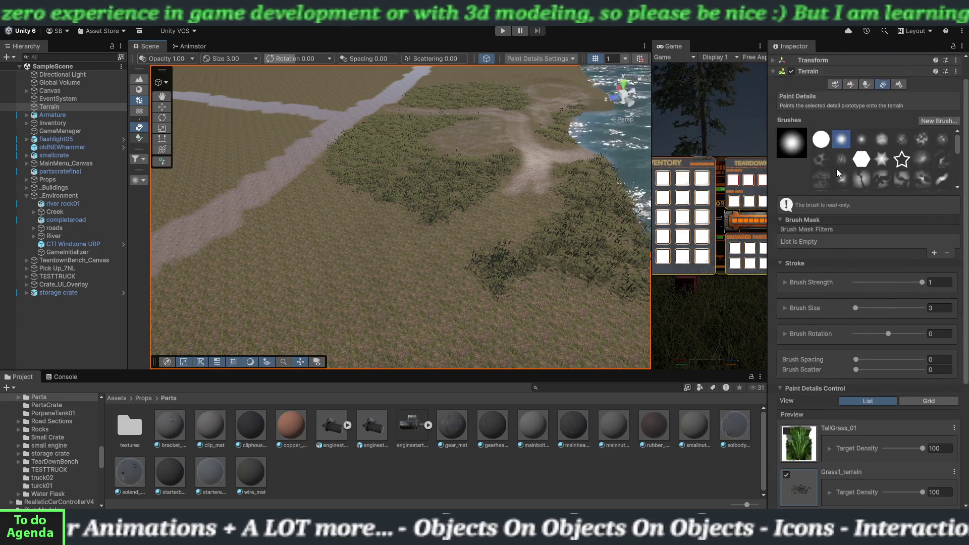
pyautogui.click(852, 84)
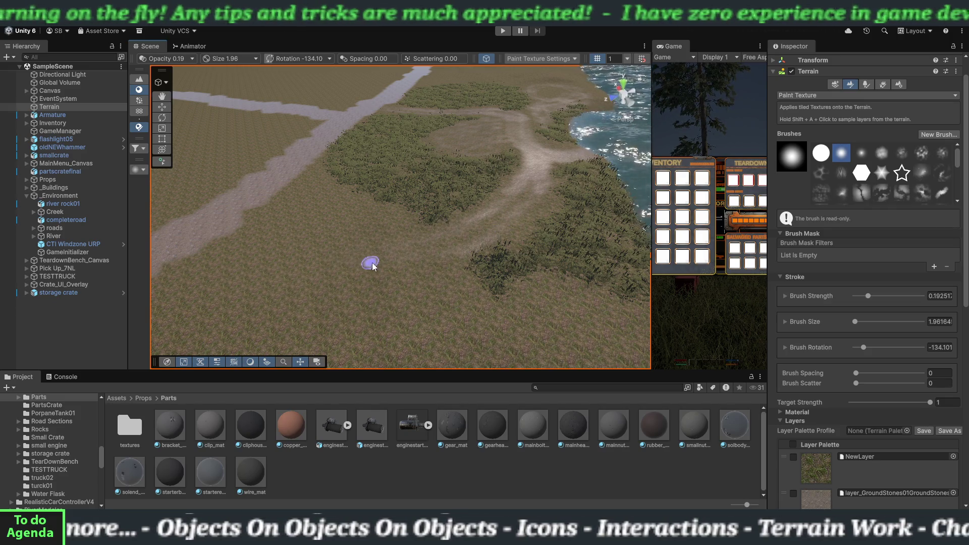
# Brush lighter dirt along the existing road and widen its edges toward the shore
pyautogui.moveTo(313, 277)
pyautogui.mouseDown()
pyautogui.moveTo(381, 279)
pyautogui.moveTo(353, 297)
pyautogui.moveTo(441, 283)
pyautogui.moveTo(519, 234)
pyautogui.moveTo(526, 217)
pyautogui.moveTo(367, 272)
pyautogui.moveTo(297, 277)
pyautogui.mouseUp()
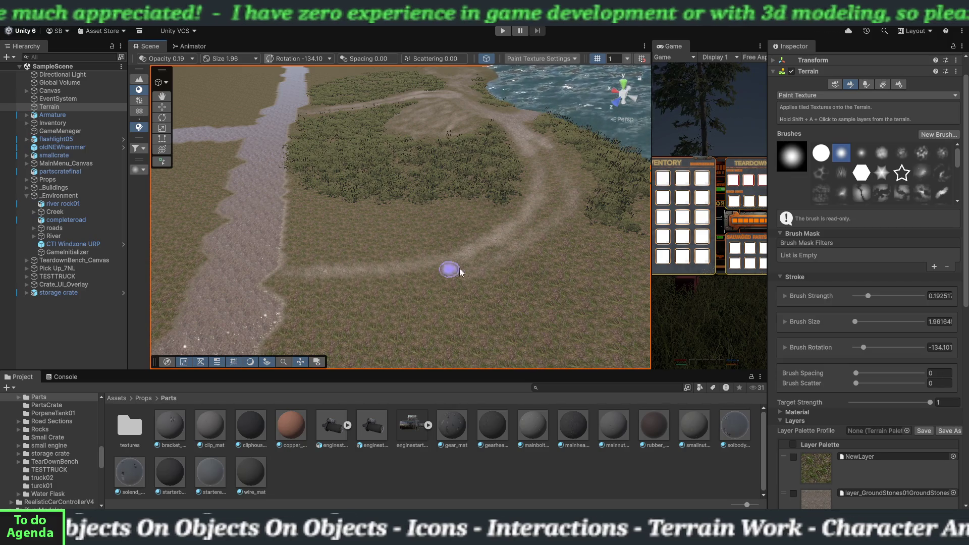
pyautogui.moveTo(499, 259); pyautogui.dragTo(304, 301)
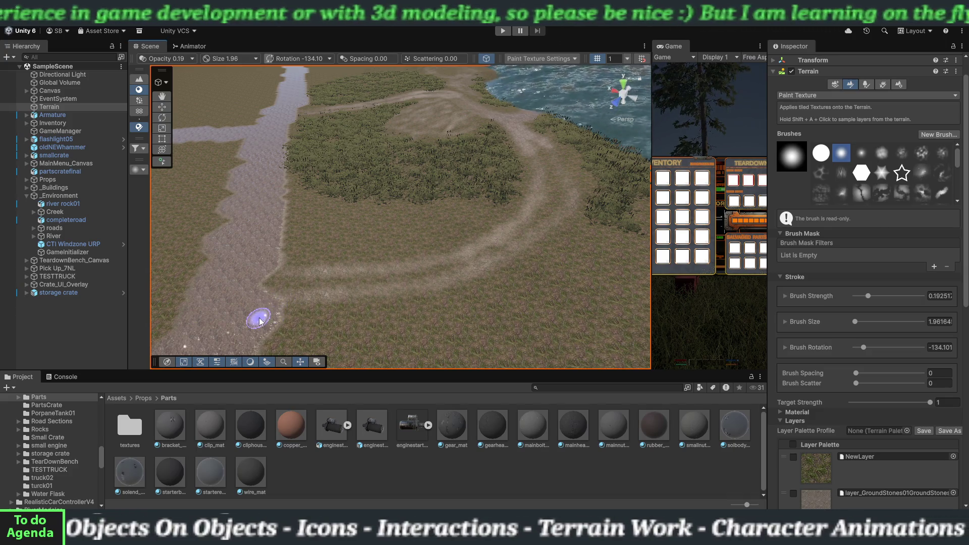
pyautogui.moveTo(271, 269)
pyautogui.mouseDown()
pyautogui.moveTo(260, 286)
pyautogui.moveTo(309, 285)
pyautogui.moveTo(270, 262)
pyautogui.moveTo(352, 292)
pyautogui.moveTo(314, 283)
pyautogui.moveTo(309, 294)
pyautogui.moveTo(455, 274)
pyautogui.moveTo(552, 225)
pyautogui.mouseUp()
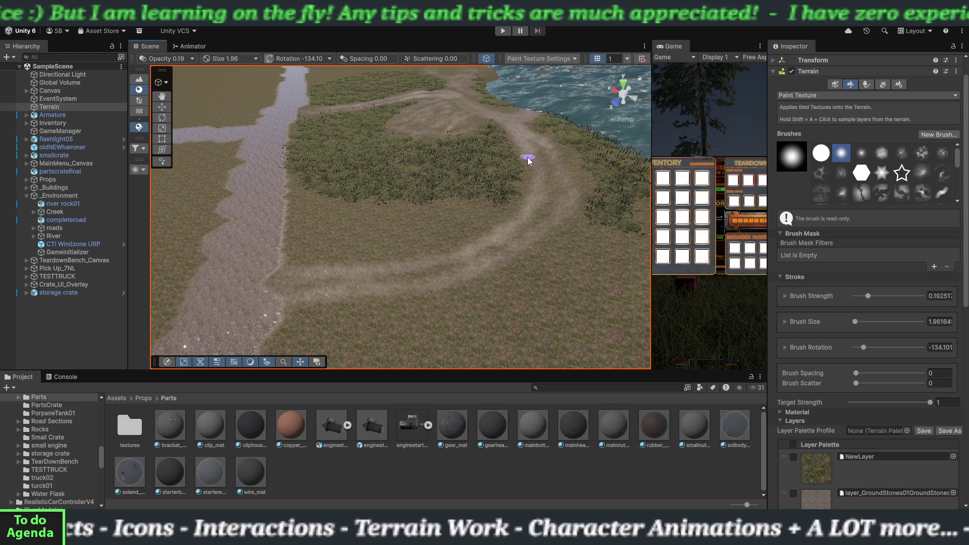
pyautogui.moveTo(552, 273)
pyautogui.mouseDown()
pyautogui.moveTo(512, 291)
pyautogui.moveTo(476, 245)
pyautogui.moveTo(565, 260)
pyautogui.moveTo(550, 290)
pyautogui.moveTo(516, 313)
pyautogui.mouseUp()
pyautogui.scroll(5, 517, 313)
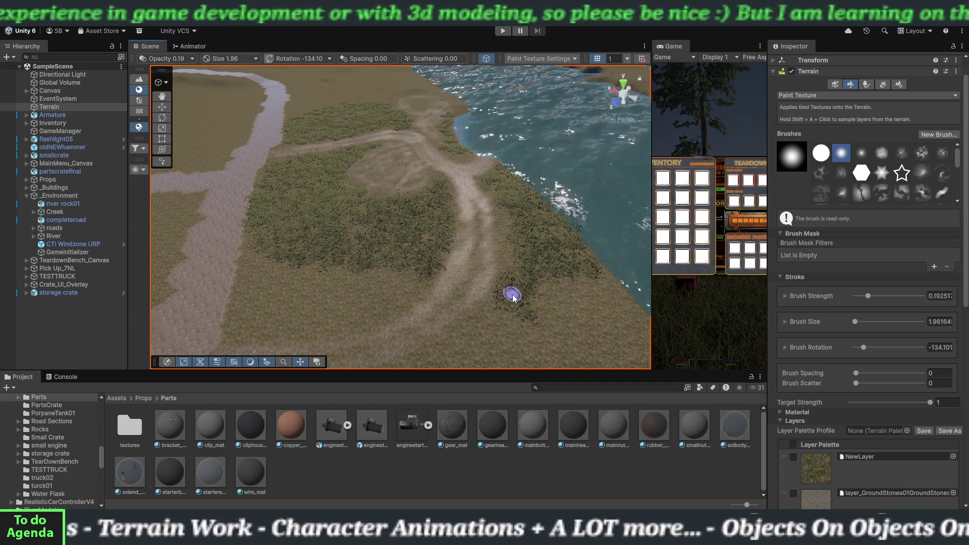
pyautogui.moveTo(497, 285)
pyautogui.mouseDown()
pyautogui.moveTo(476, 288)
pyautogui.moveTo(495, 286)
pyautogui.mouseUp()
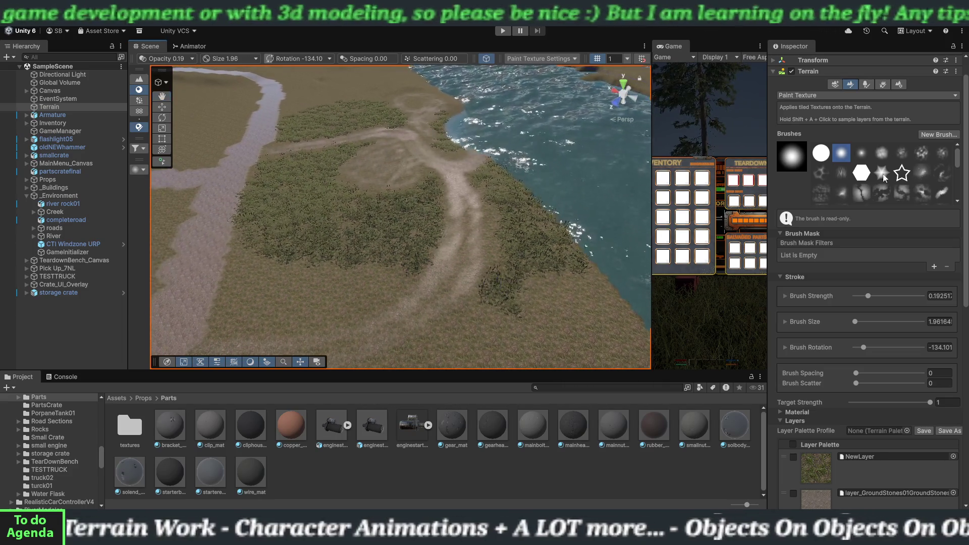
# In Paint Trees, pick the second, smaller pine prototype with brush size 3
pyautogui.click(871, 85)
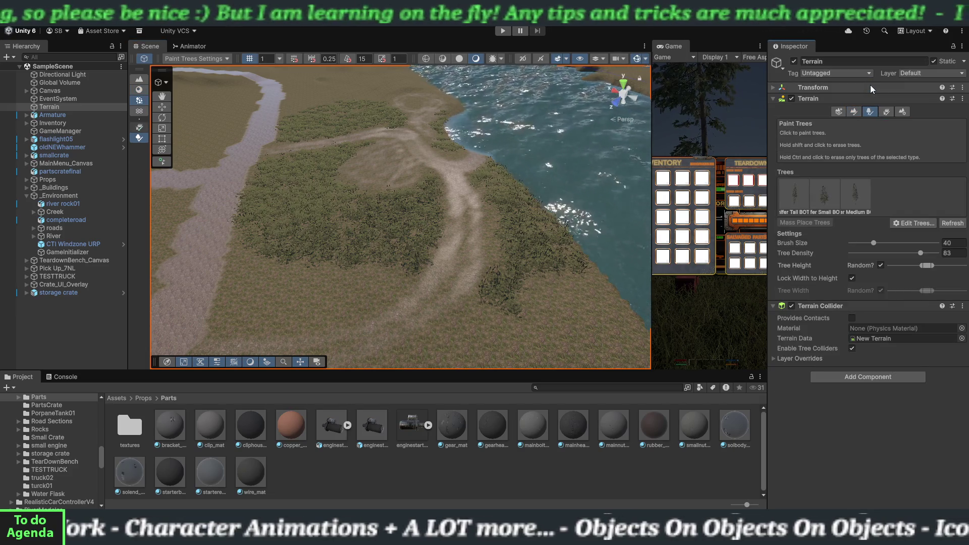
pyautogui.click(824, 201)
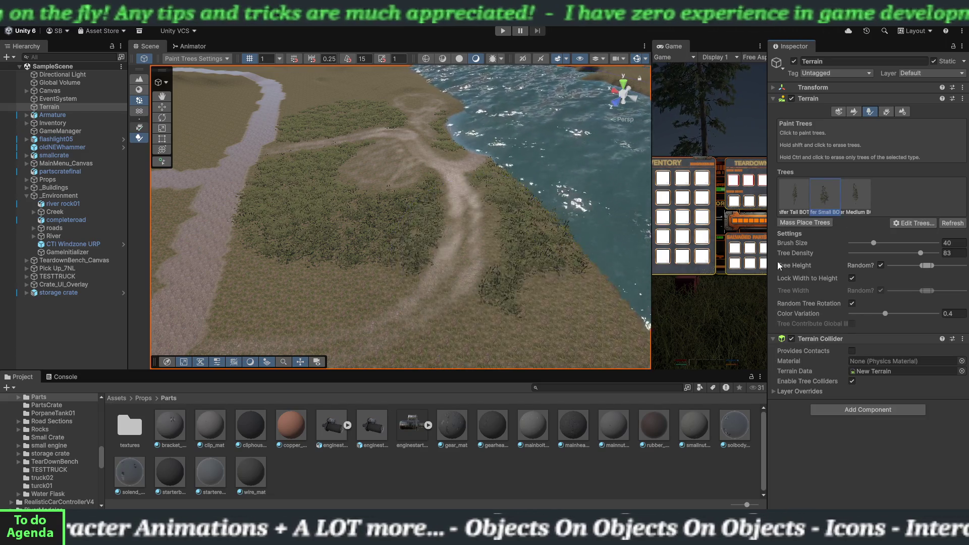
pyautogui.click(857, 242)
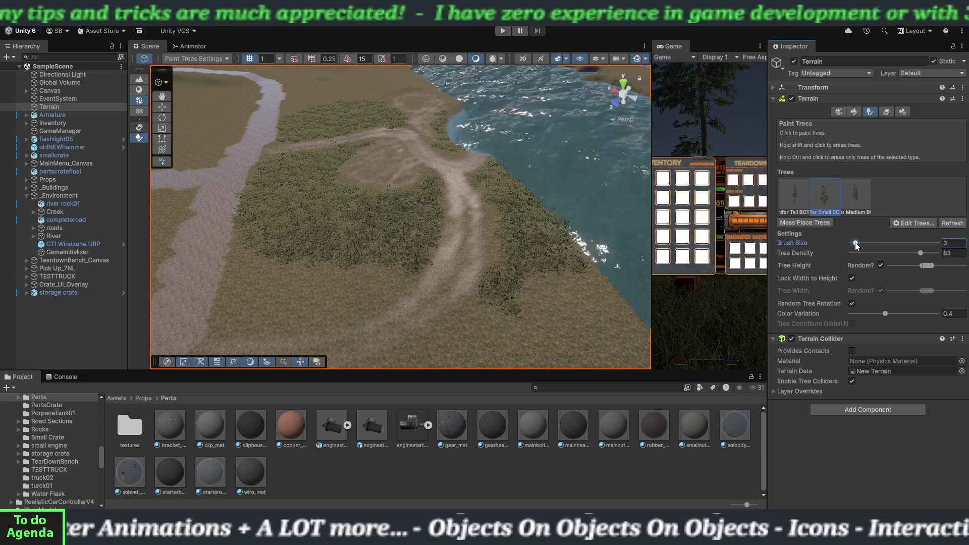
# Place pines near the shore, beside the road and on the grass patch
pyautogui.moveTo(537, 249)
pyautogui.mouseDown()
pyautogui.moveTo(541, 212)
pyautogui.moveTo(489, 206)
pyautogui.mouseUp()
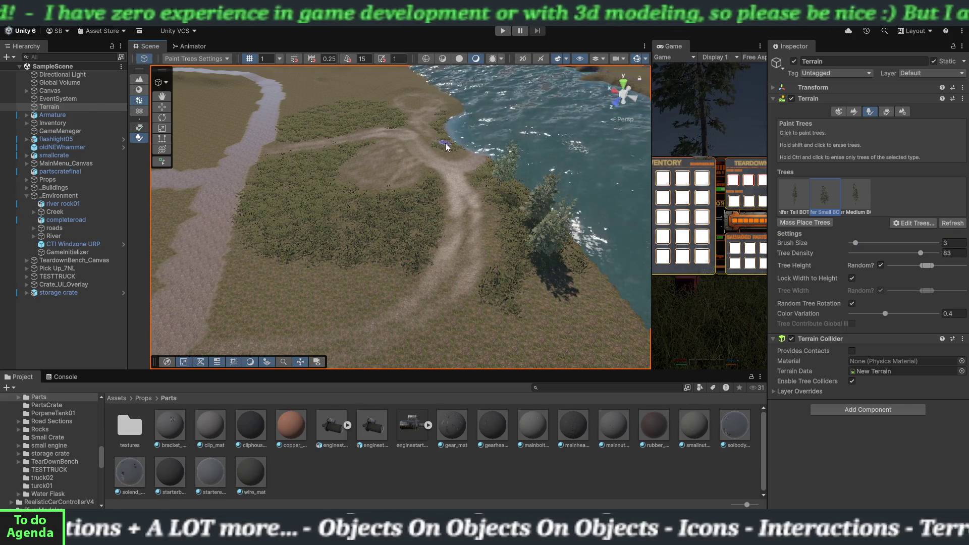
pyautogui.click(422, 214)
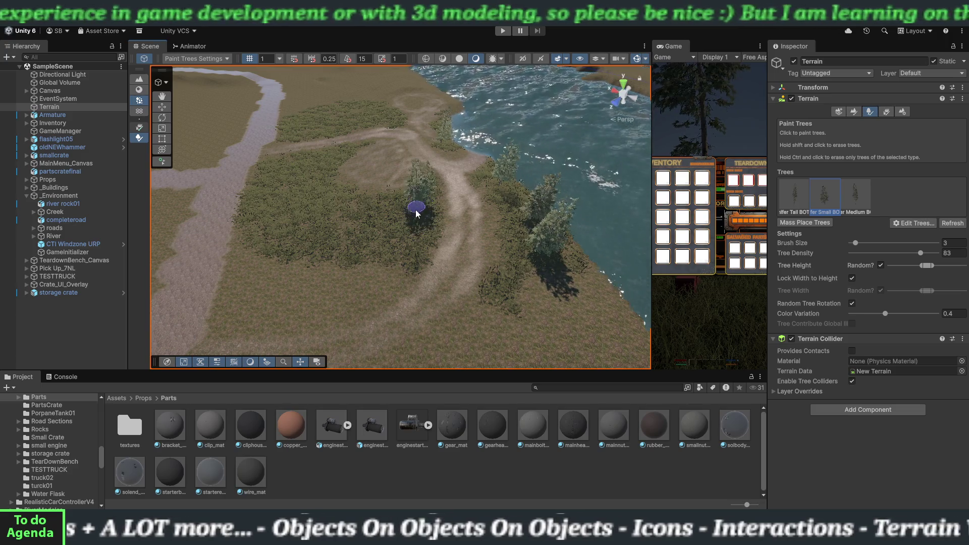
pyautogui.click(388, 242)
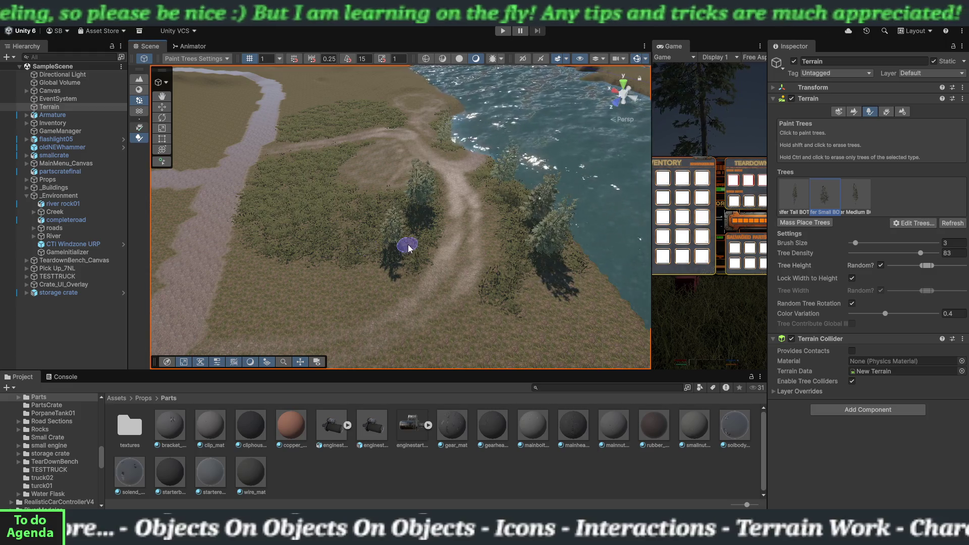
pyautogui.click(508, 299)
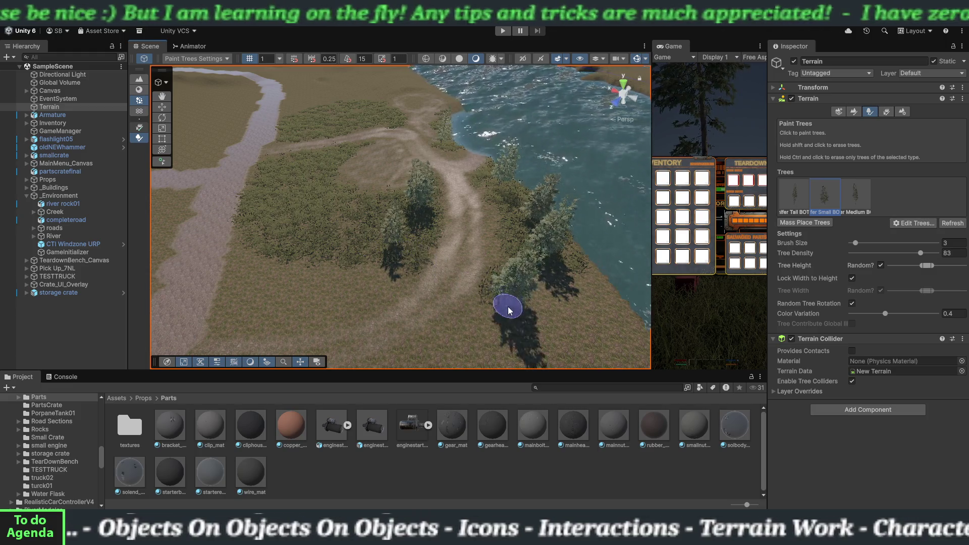
pyautogui.moveTo(502, 338)
pyautogui.mouseDown()
pyautogui.moveTo(444, 272)
pyautogui.moveTo(424, 228)
pyautogui.moveTo(505, 295)
pyautogui.mouseUp()
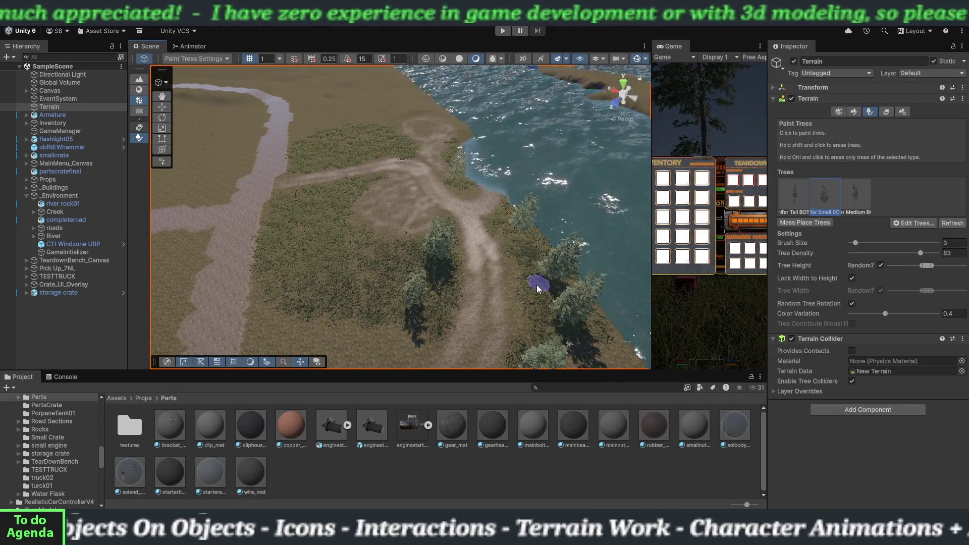
# Move the view in toward the river and select the third, medium pine prototype
pyautogui.press('Left')
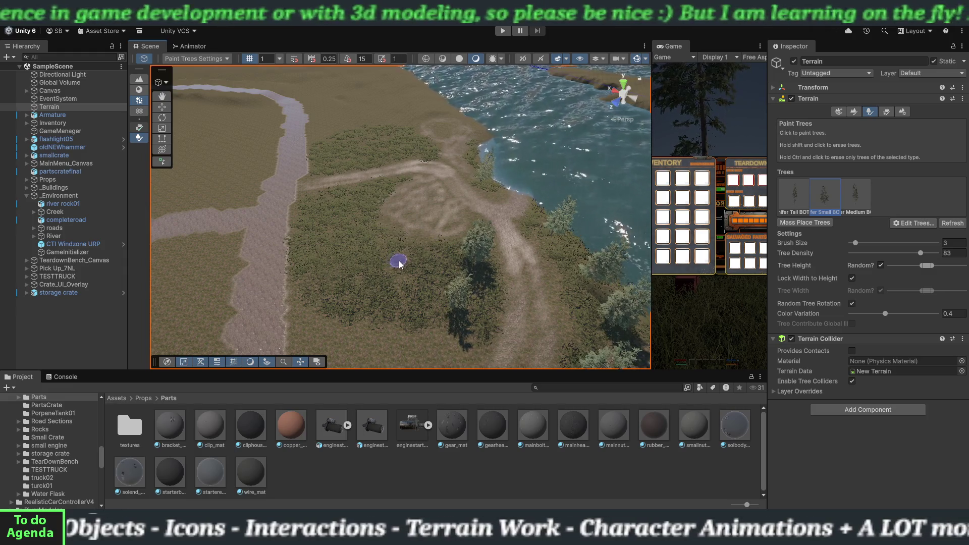
pyautogui.press('Down')
pyautogui.press('Right')
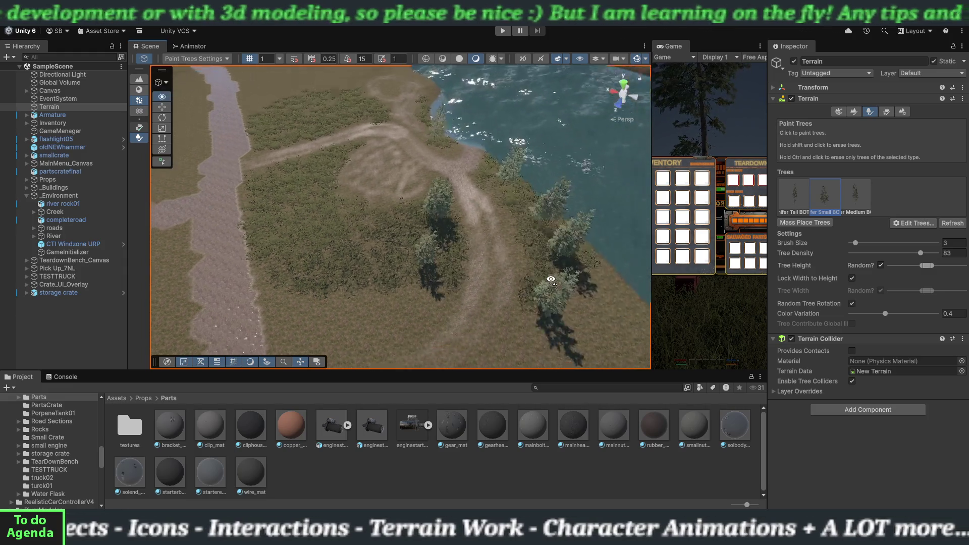
pyautogui.press('Up')
pyautogui.press('Right')
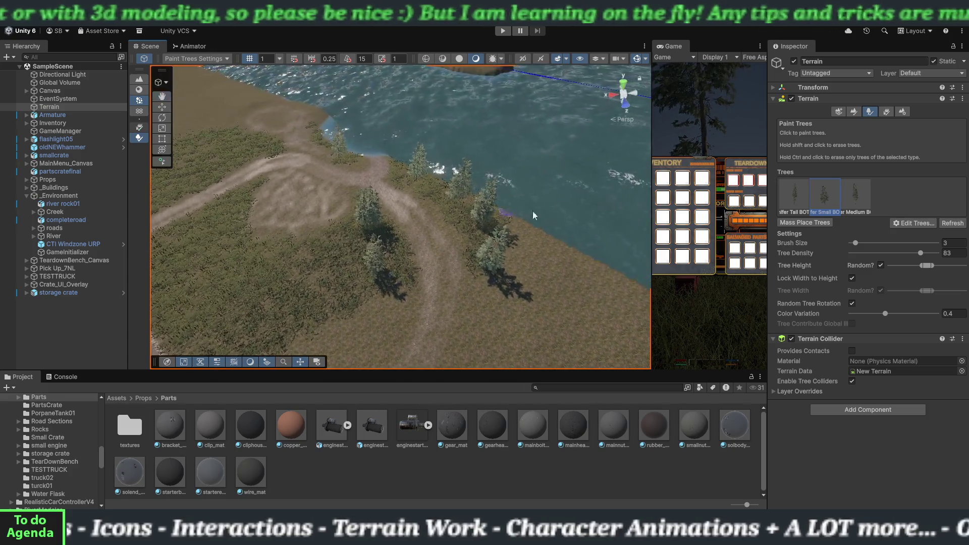
pyautogui.click(854, 196)
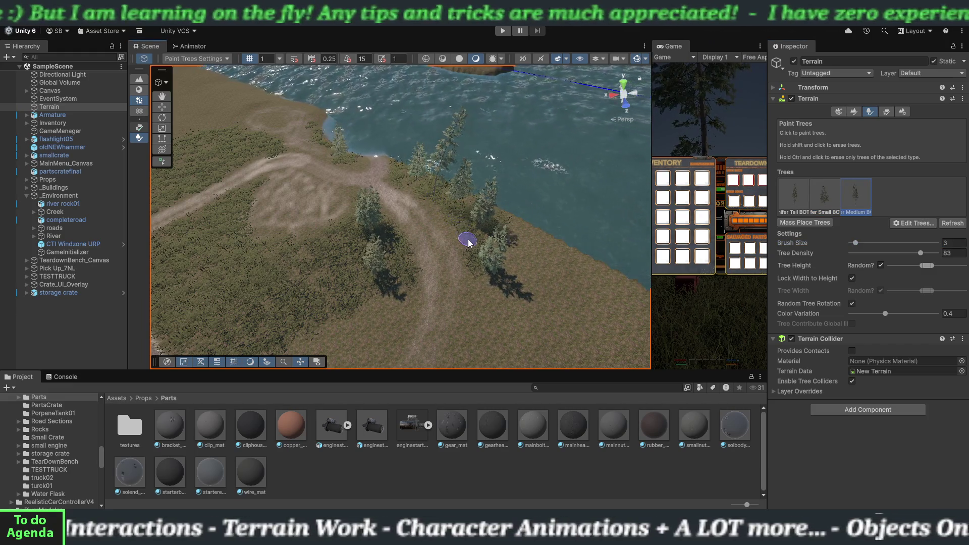
# Paint more pines near the shoreline and choose the small pine prototype
pyautogui.moveTo(348, 285)
pyautogui.mouseDown()
pyautogui.moveTo(240, 272)
pyautogui.moveTo(229, 240)
pyautogui.moveTo(247, 154)
pyautogui.moveTo(274, 151)
pyautogui.moveTo(231, 169)
pyautogui.mouseUp()
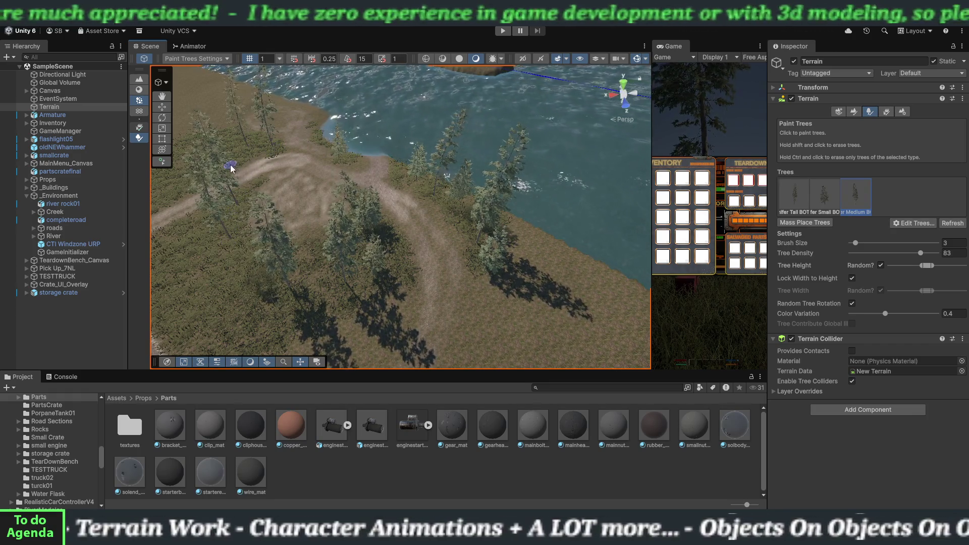
pyautogui.moveTo(342, 273)
pyautogui.mouseDown()
pyautogui.moveTo(409, 277)
pyautogui.moveTo(404, 297)
pyautogui.moveTo(443, 334)
pyautogui.moveTo(396, 309)
pyautogui.moveTo(346, 313)
pyautogui.moveTo(429, 315)
pyautogui.moveTo(385, 310)
pyautogui.moveTo(416, 331)
pyautogui.mouseUp()
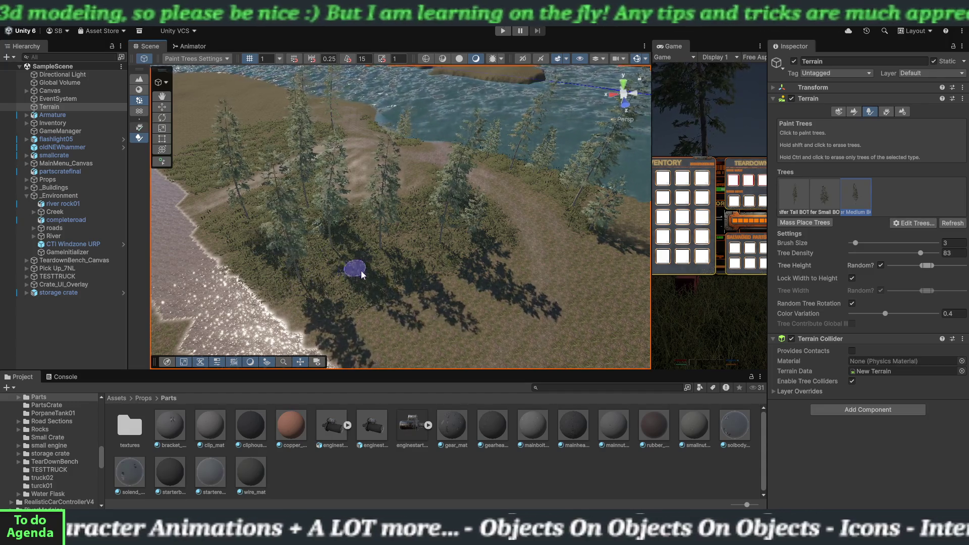
pyautogui.scroll(-5, 409, 298)
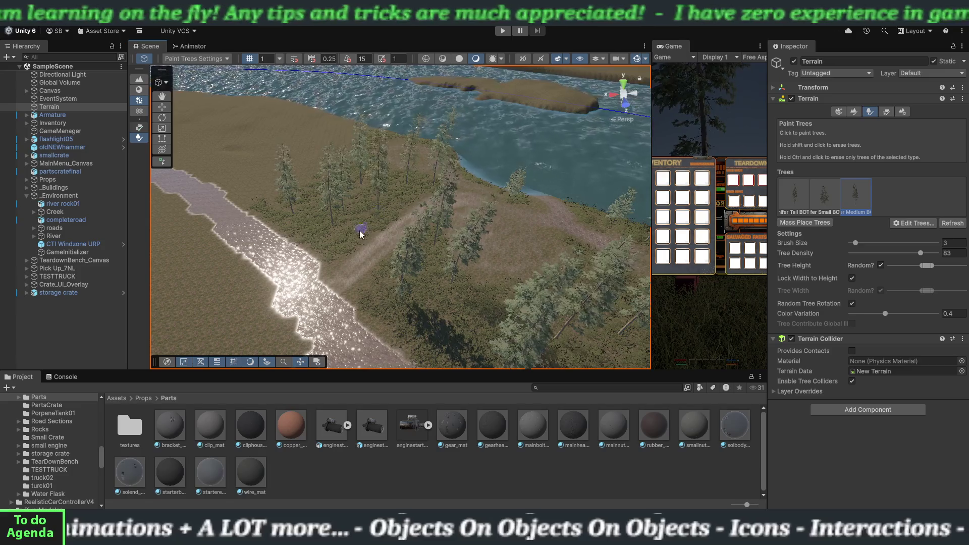
pyautogui.scroll(3, 417, 289)
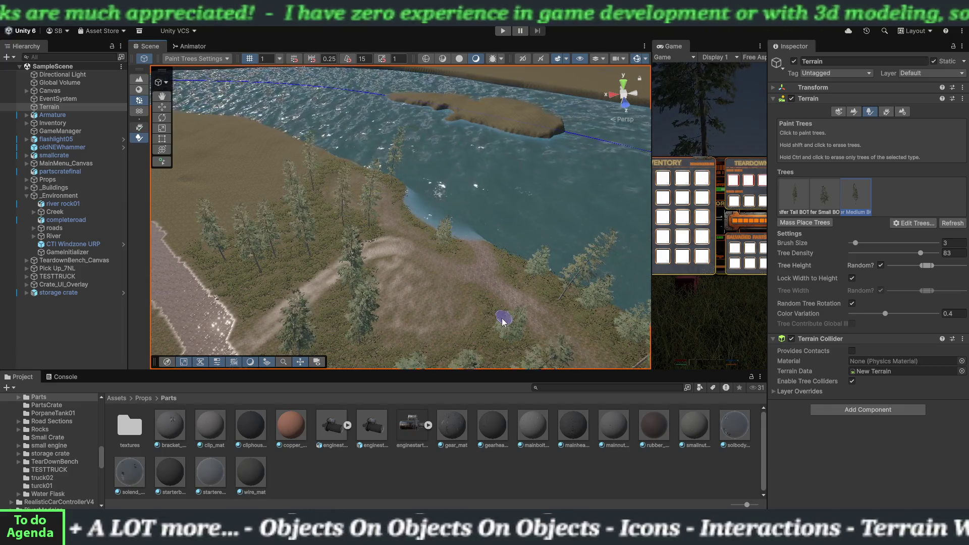
pyautogui.moveTo(503, 322); pyautogui.dragTo(454, 288)
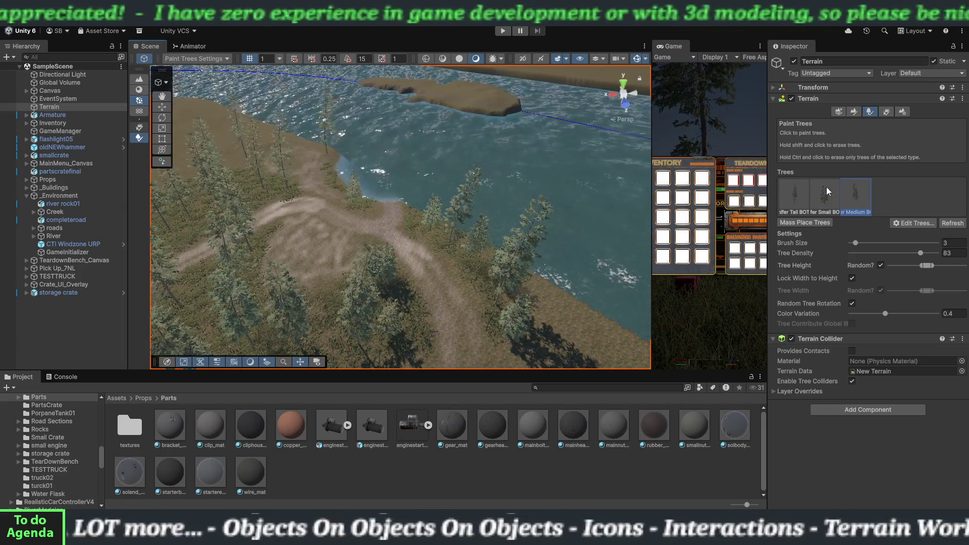
pyautogui.click(818, 199)
# Pan over the dirt path and roads, then switch from tree painting to terrain painting
pyautogui.moveTo(465, 286)
pyautogui.mouseDown()
pyautogui.moveTo(410, 291)
pyautogui.moveTo(480, 281)
pyautogui.mouseUp()
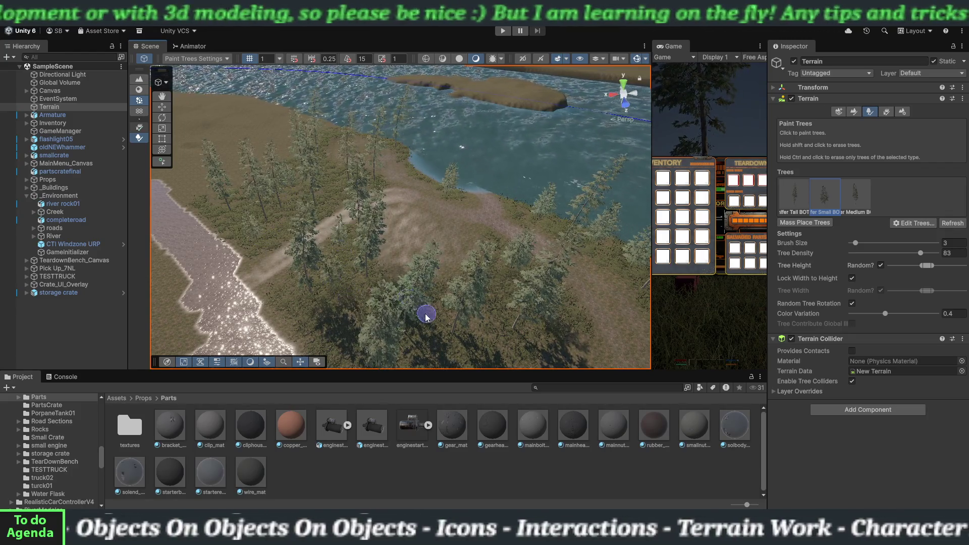
pyautogui.scroll(3, 426, 317)
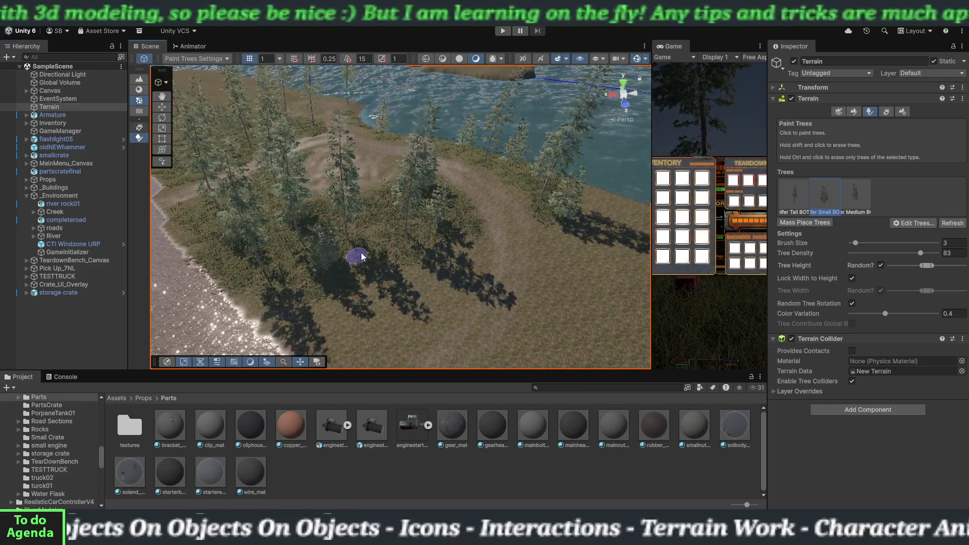
pyautogui.moveTo(409, 277)
pyautogui.mouseDown()
pyautogui.moveTo(461, 279)
pyautogui.moveTo(426, 253)
pyautogui.moveTo(406, 273)
pyautogui.mouseUp()
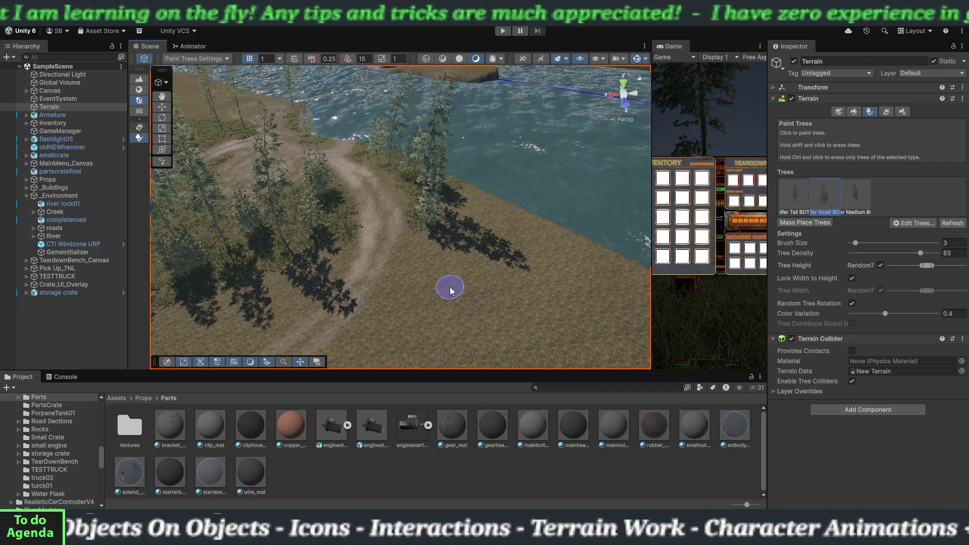
pyautogui.moveTo(463, 273)
pyautogui.mouseDown()
pyautogui.moveTo(459, 263)
pyautogui.moveTo(427, 348)
pyautogui.mouseUp()
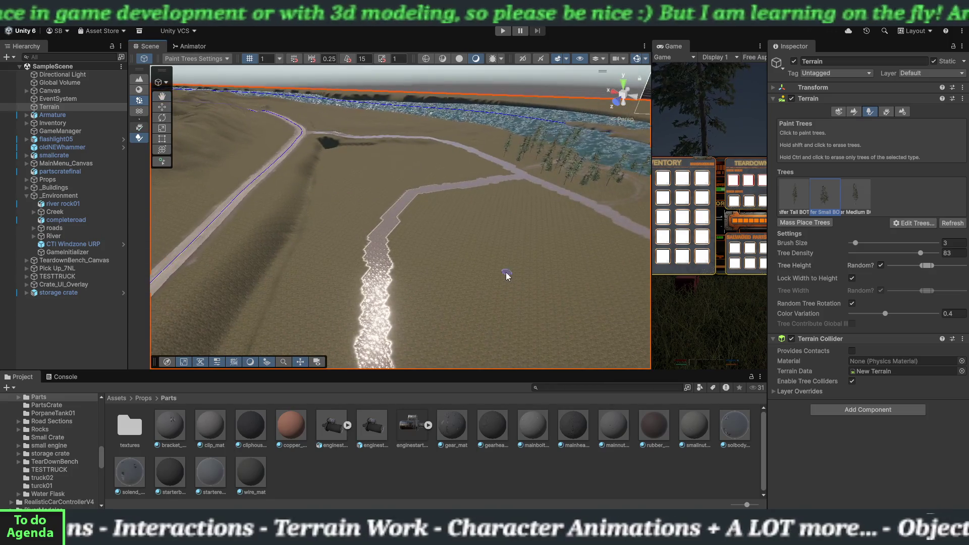
pyautogui.moveTo(433, 271)
pyautogui.mouseDown()
pyautogui.moveTo(455, 329)
pyautogui.moveTo(441, 219)
pyautogui.moveTo(416, 296)
pyautogui.moveTo(415, 339)
pyautogui.mouseUp()
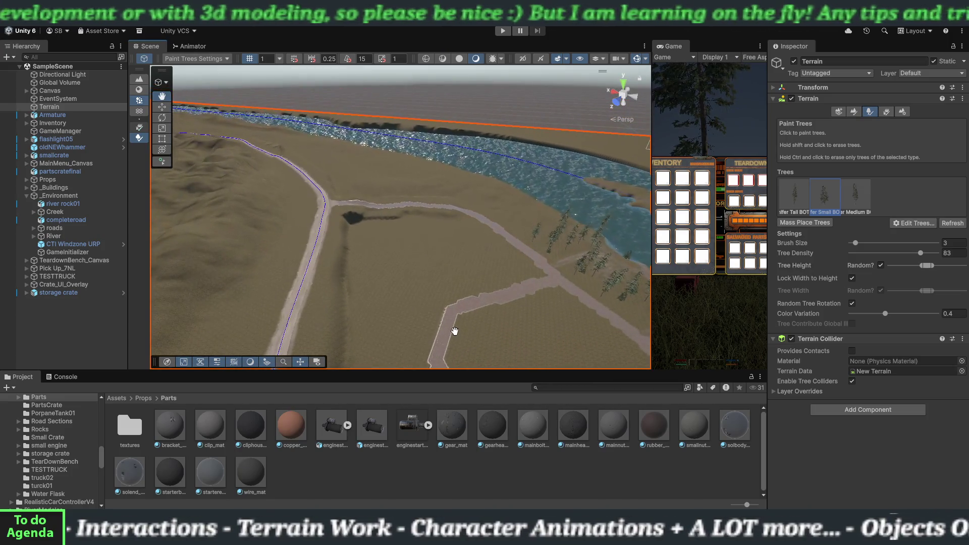
pyautogui.scroll(5, 415, 339)
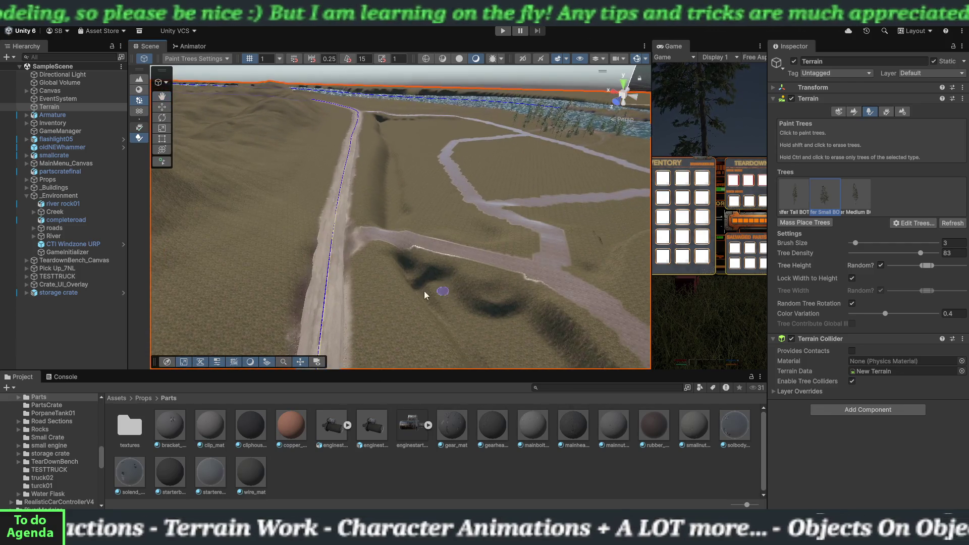
pyautogui.scroll(3, 374, 280)
pyautogui.scroll(8, 396, 277)
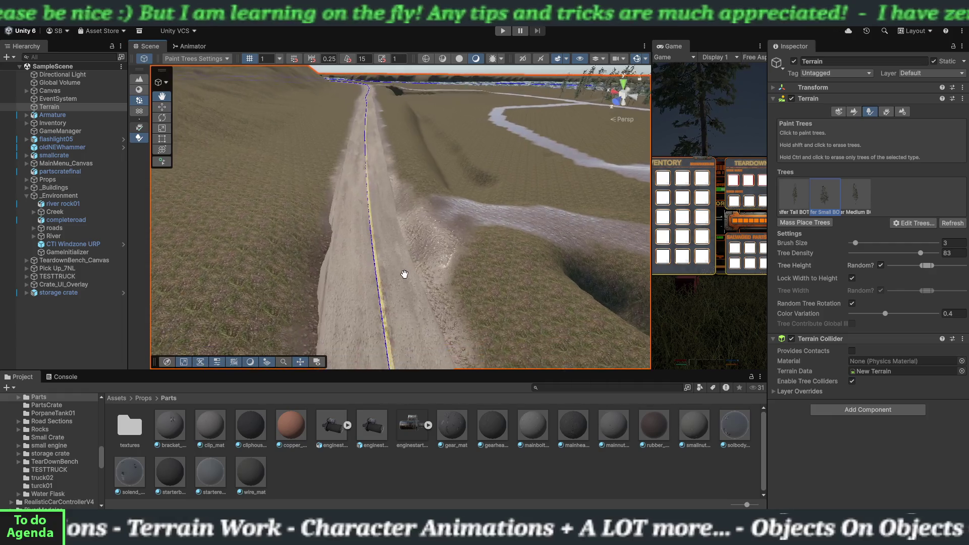
pyautogui.scroll(-3, 391, 264)
pyautogui.scroll(3, 389, 266)
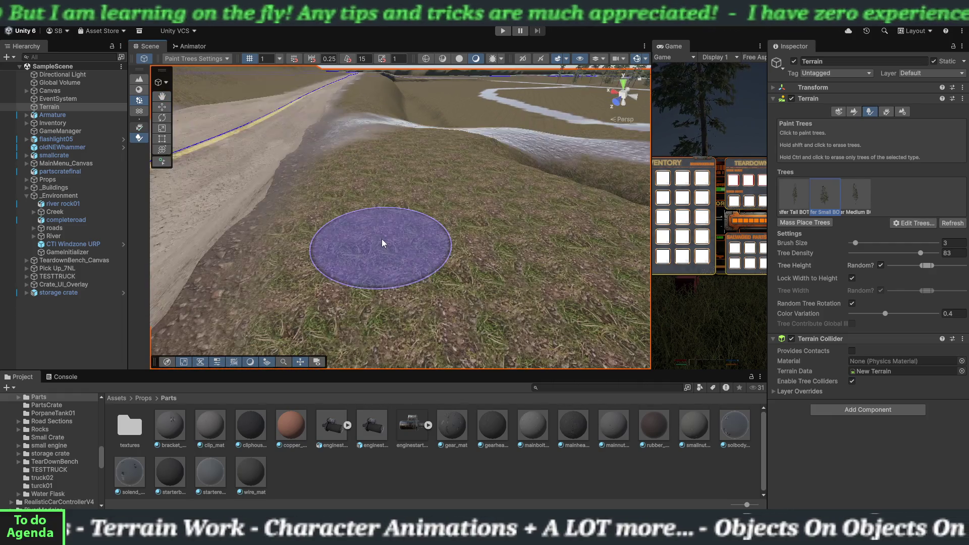
pyautogui.scroll(-3, 386, 247)
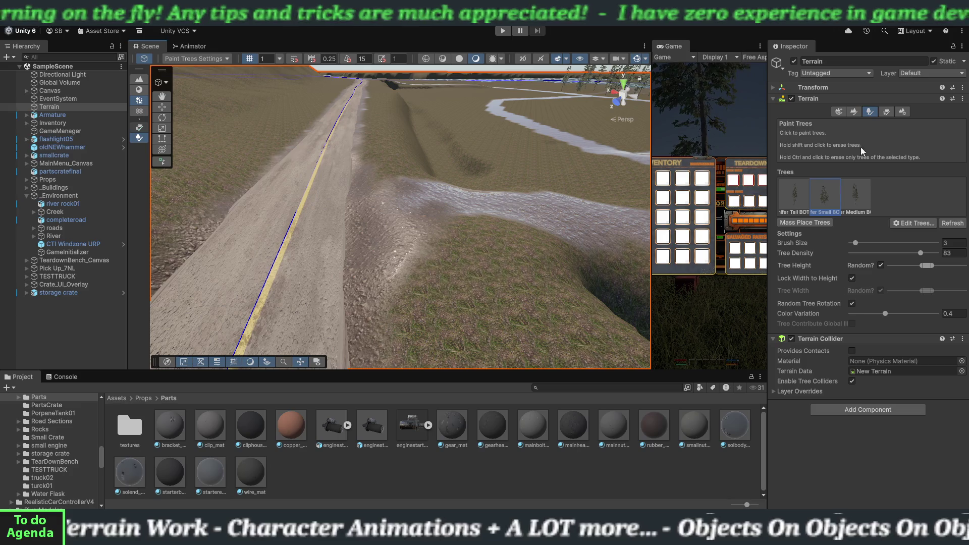
pyautogui.click(853, 113)
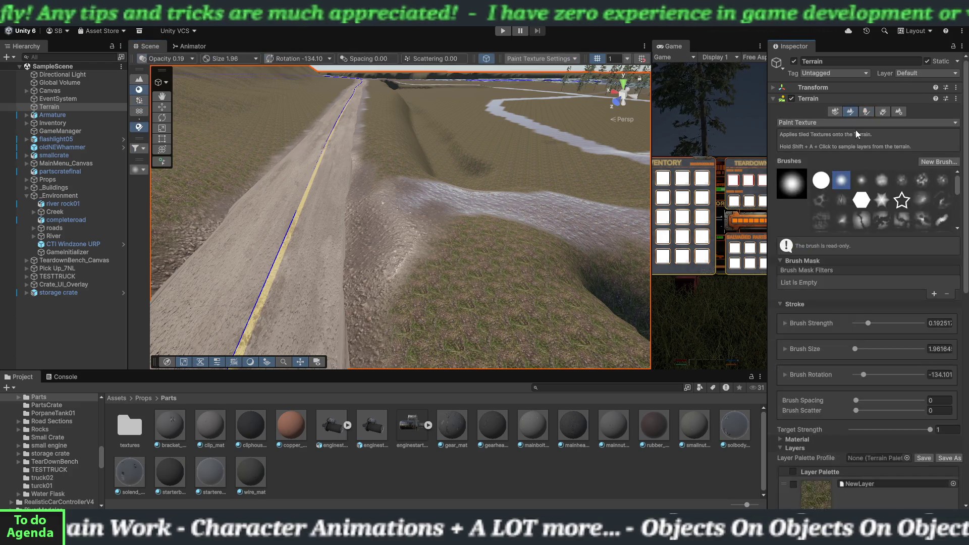
# Raise a small mound on the bank beside the road with Raise or Lower Terrain
pyautogui.click(854, 124)
pyautogui.click(848, 222)
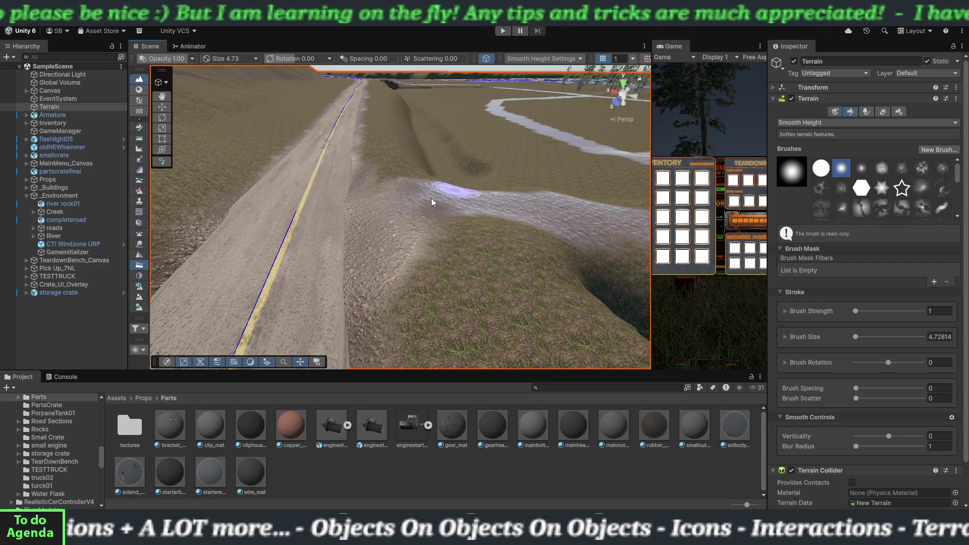
pyautogui.click(836, 123)
pyautogui.click(825, 167)
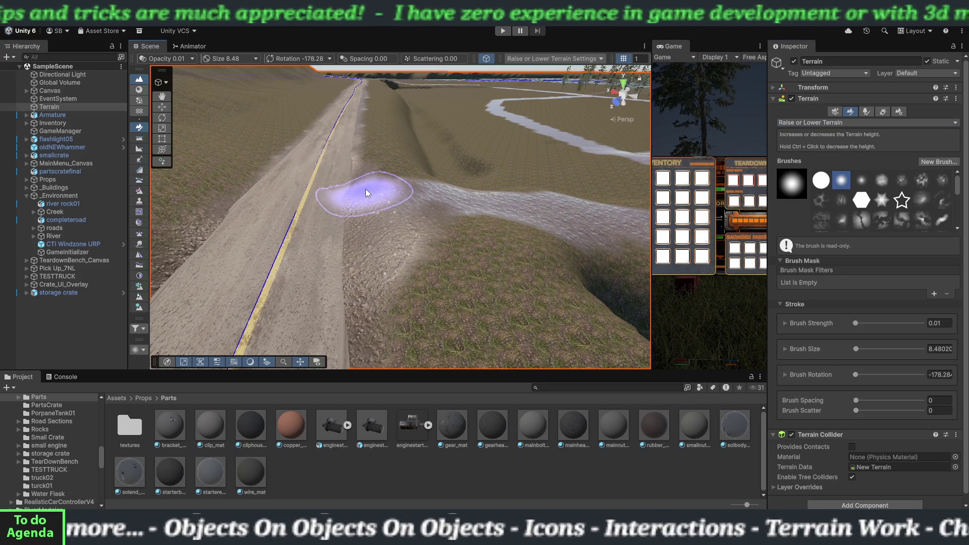
pyautogui.moveTo(365, 186)
pyautogui.mouseDown()
pyautogui.moveTo(363, 174)
pyautogui.moveTo(356, 211)
pyautogui.moveTo(395, 263)
pyautogui.mouseUp()
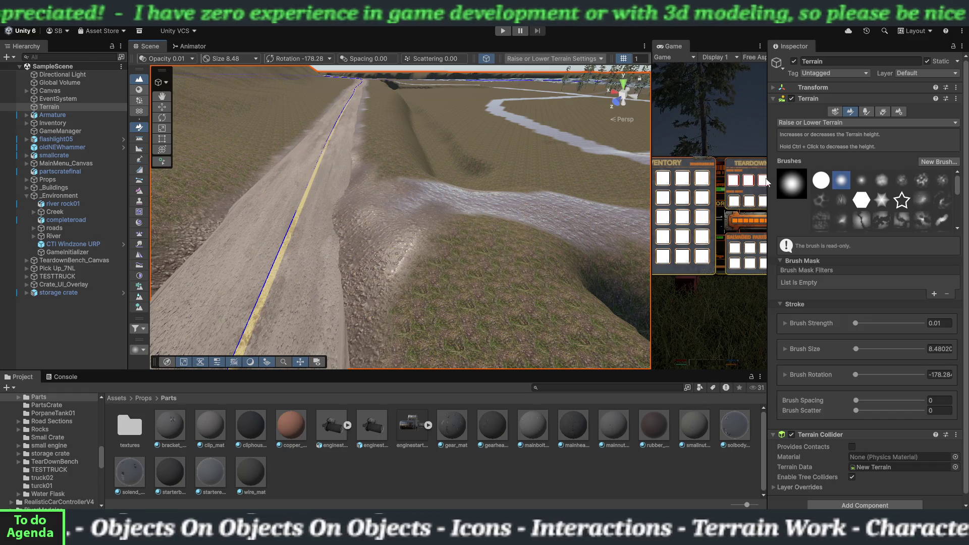
# Switch back to Smooth Height and smooth the freshly raised mound
pyautogui.click(828, 126)
pyautogui.click(816, 223)
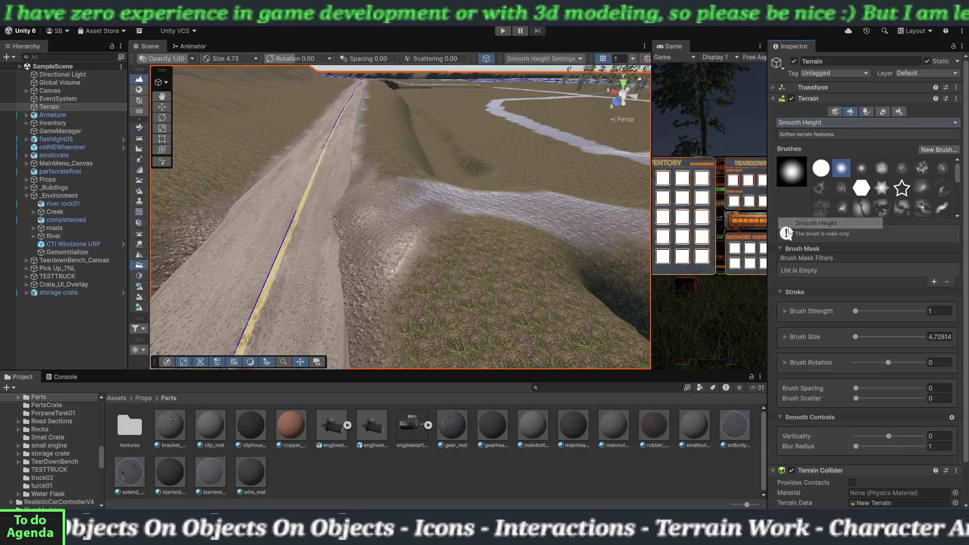
pyautogui.moveTo(401, 238)
pyautogui.mouseDown()
pyautogui.moveTo(379, 250)
pyautogui.moveTo(357, 216)
pyautogui.moveTo(348, 271)
pyautogui.moveTo(355, 245)
pyautogui.moveTo(364, 300)
pyautogui.moveTo(412, 216)
pyautogui.moveTo(398, 241)
pyautogui.moveTo(365, 196)
pyautogui.mouseUp()
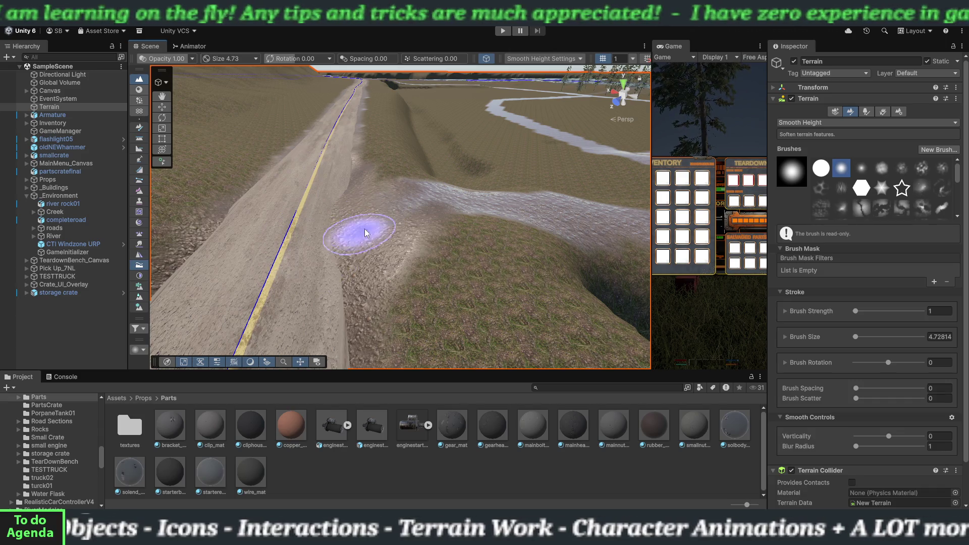
# Smooth the bank along the road edge
pyautogui.moveTo(353, 259)
pyautogui.mouseDown()
pyautogui.moveTo(343, 295)
pyautogui.moveTo(378, 257)
pyautogui.moveTo(356, 318)
pyautogui.moveTo(407, 245)
pyautogui.moveTo(398, 214)
pyautogui.mouseUp()
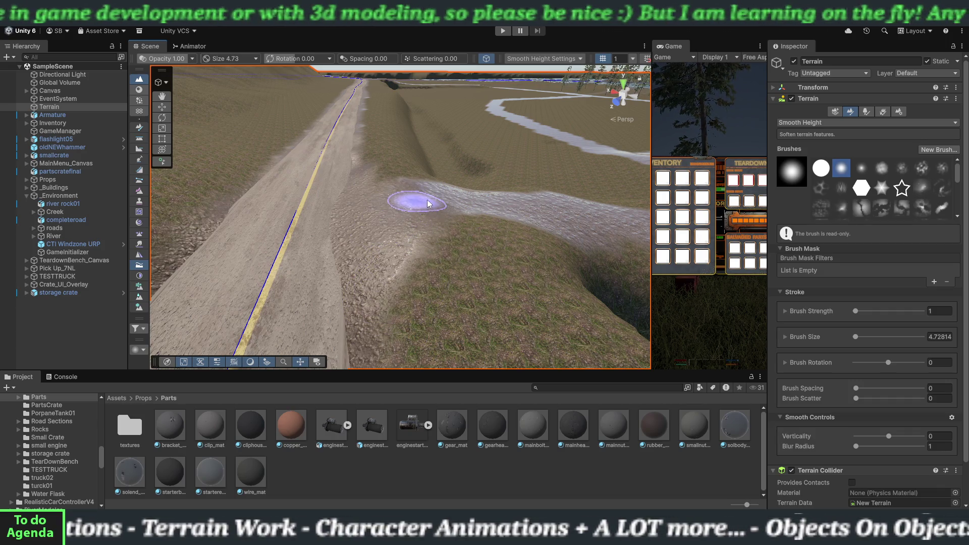
pyautogui.scroll(6, 468, 276)
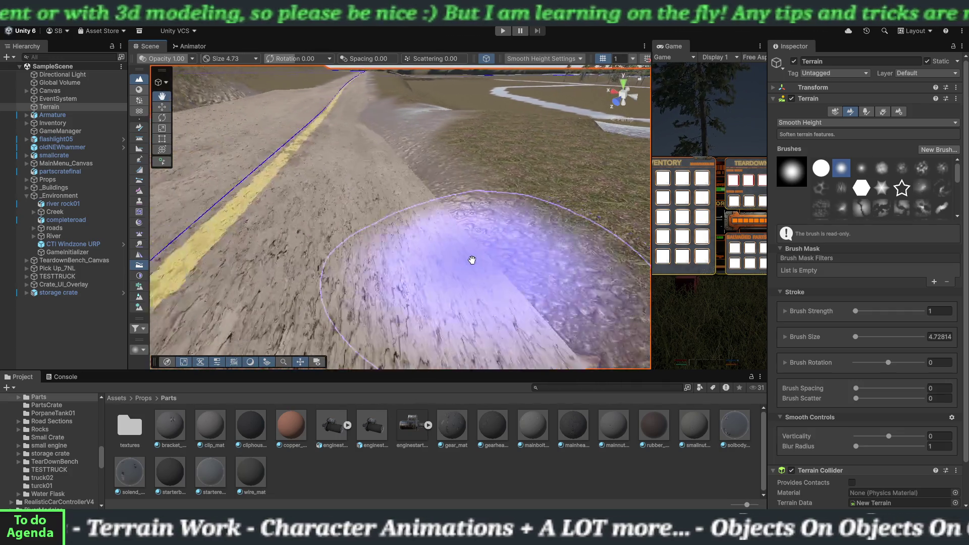
pyautogui.scroll(-6, 472, 260)
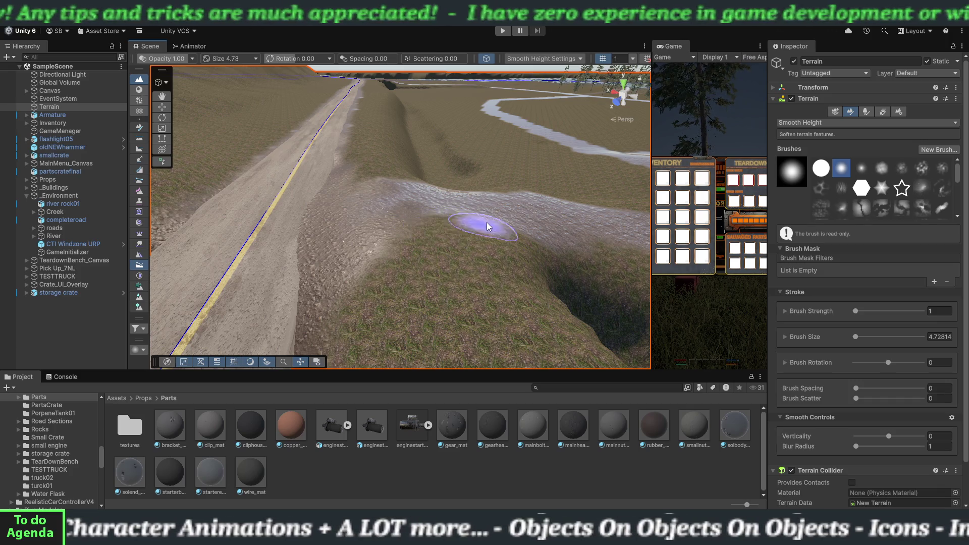
# Survey the road banks and crossing, then deselect Terrain in the Hierarchy to exit editing
pyautogui.moveTo(429, 268)
pyautogui.mouseDown()
pyautogui.moveTo(451, 260)
pyautogui.moveTo(411, 255)
pyautogui.moveTo(409, 271)
pyautogui.mouseUp()
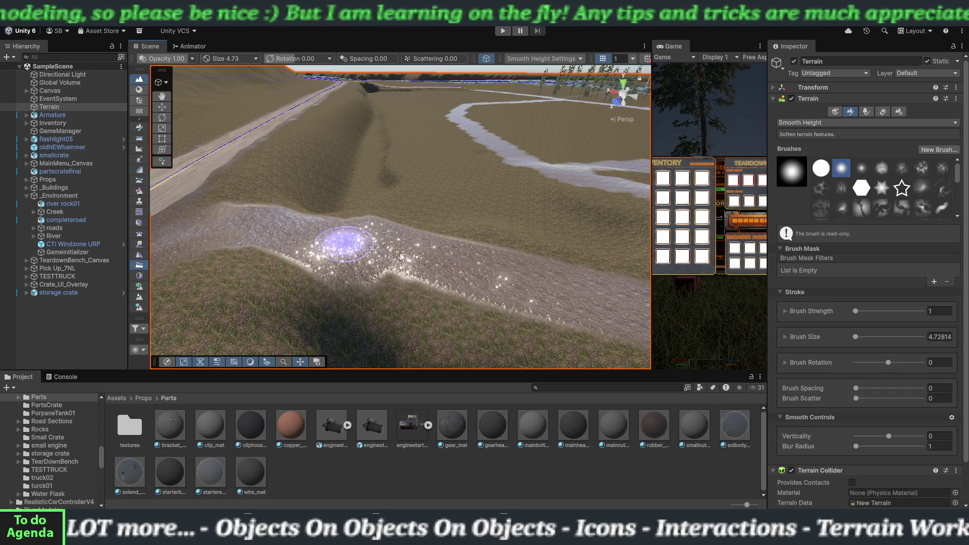
pyautogui.moveTo(407, 284)
pyautogui.mouseDown()
pyautogui.moveTo(324, 281)
pyautogui.moveTo(489, 214)
pyautogui.mouseUp()
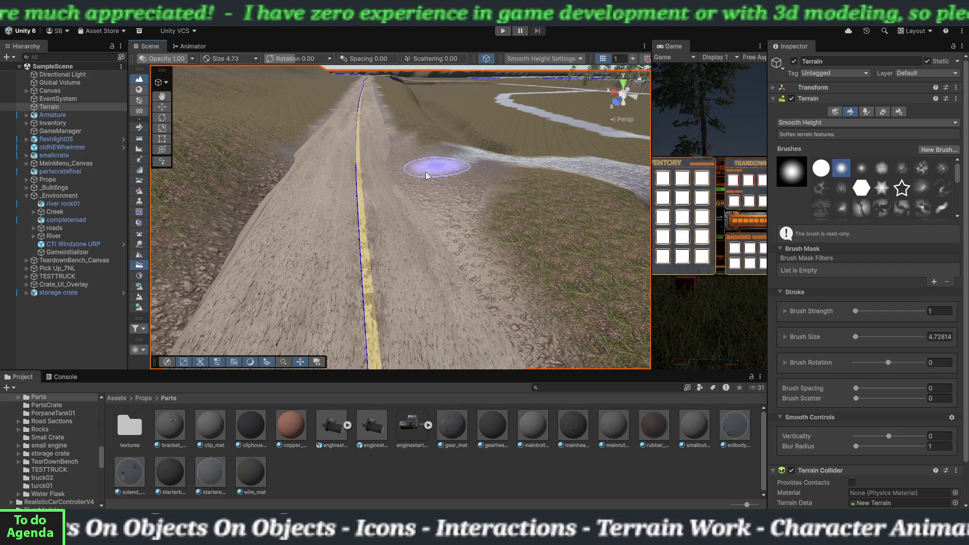
pyautogui.moveTo(529, 233)
pyautogui.mouseDown()
pyautogui.moveTo(530, 246)
pyautogui.moveTo(505, 249)
pyautogui.mouseUp()
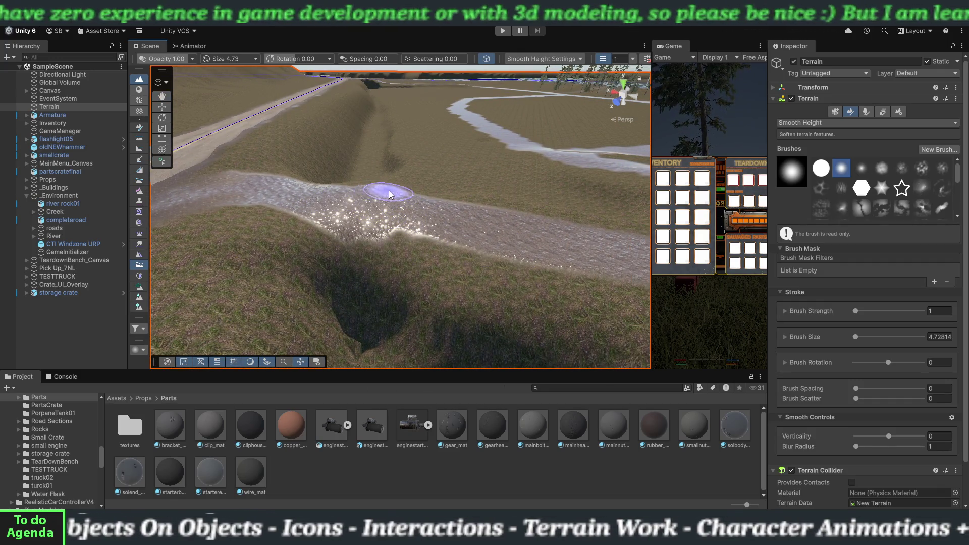
pyautogui.moveTo(456, 273)
pyautogui.mouseDown()
pyautogui.moveTo(407, 278)
pyautogui.moveTo(584, 261)
pyautogui.moveTo(502, 264)
pyautogui.moveTo(520, 255)
pyautogui.moveTo(502, 274)
pyautogui.mouseUp()
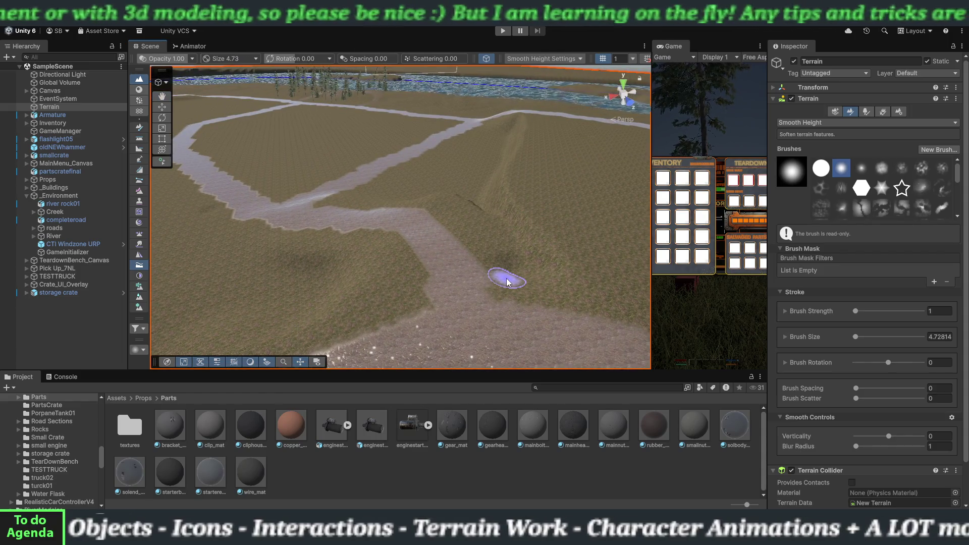
pyautogui.scroll(-2, 505, 279)
pyautogui.scroll(-2, 503, 279)
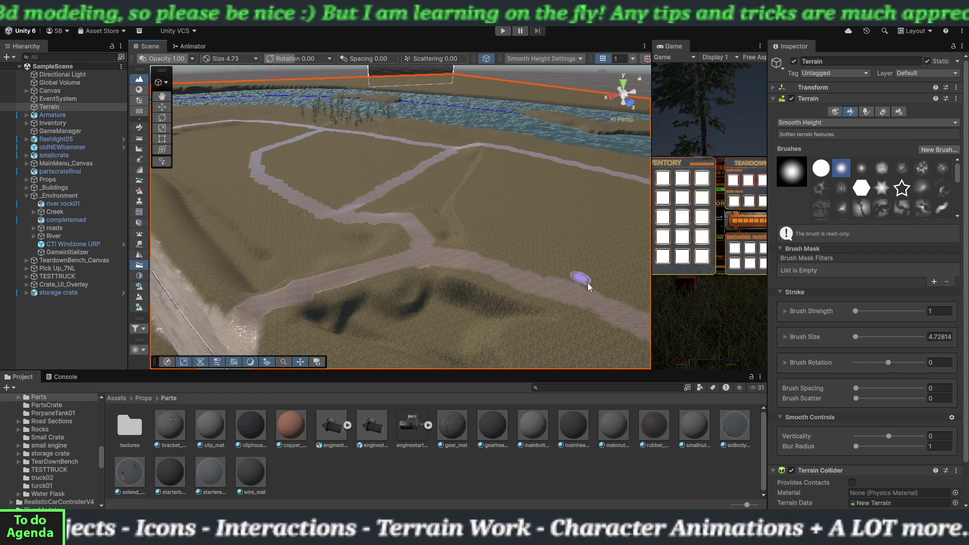
pyautogui.click(59, 340)
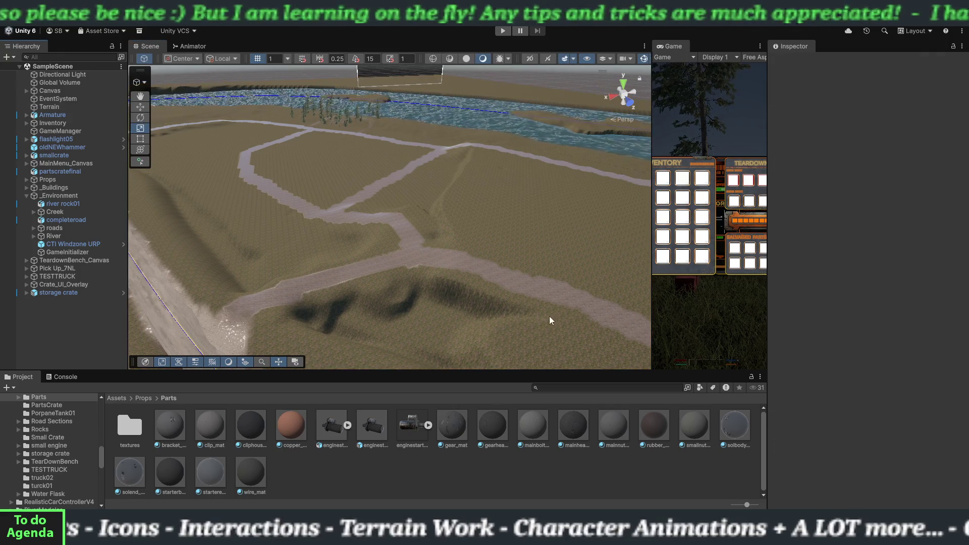
# Widen the Game view across the workspace and enter play mode
pyautogui.moveTo(654, 310); pyautogui.dragTo(181, 325)
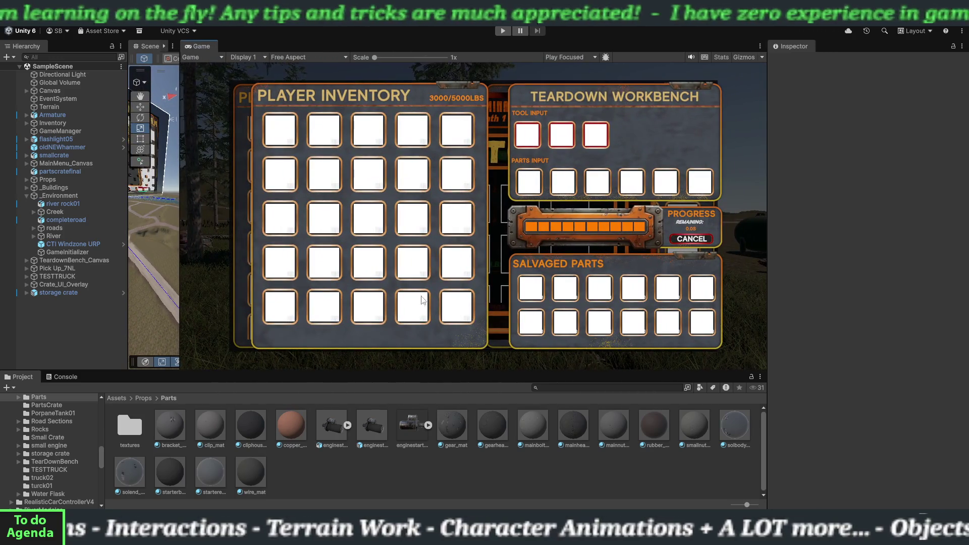
pyautogui.click(502, 30)
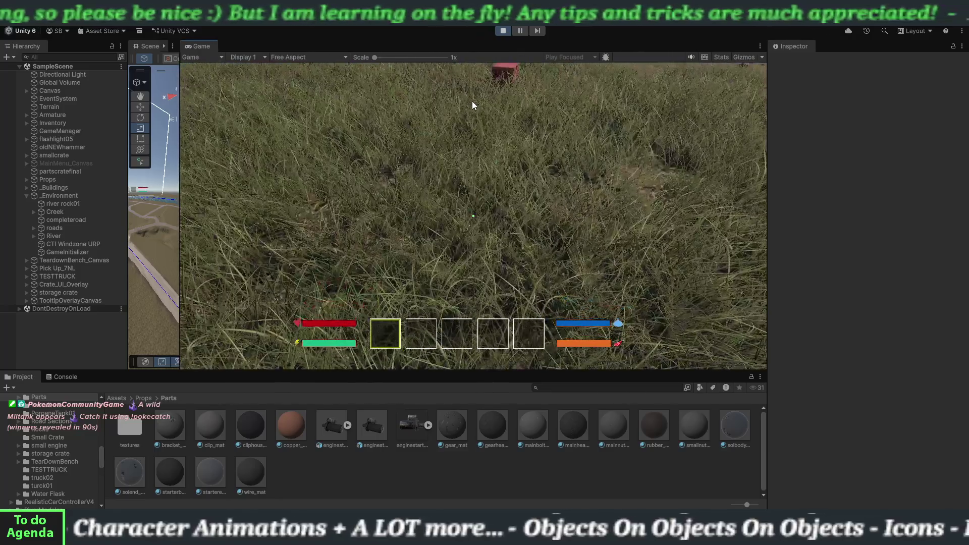
# In Play mode, walk the player to the orange truck and get in with E
pyautogui.click(472, 101)
pyautogui.press('w')
pyautogui.hotkey('shift', 'w')
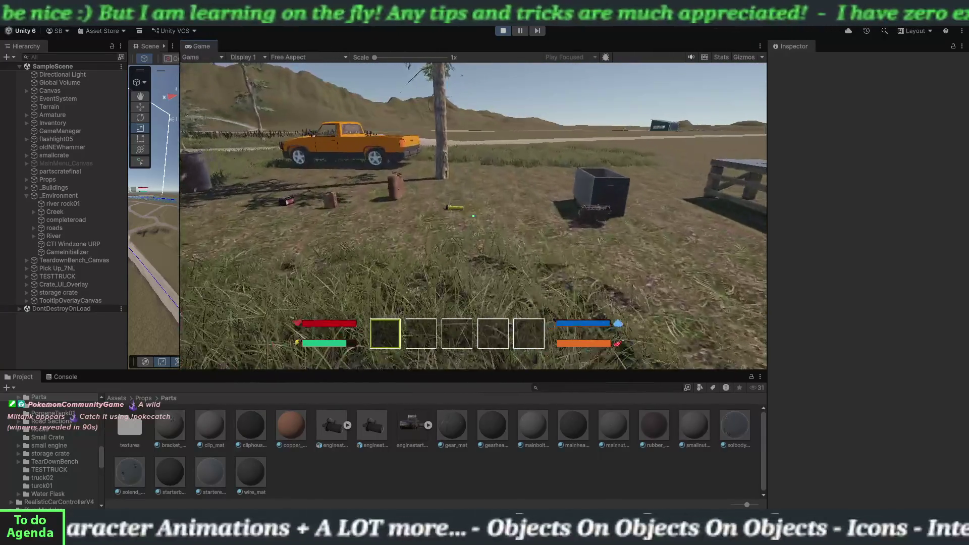
pyautogui.hotkey('shift', 'w')
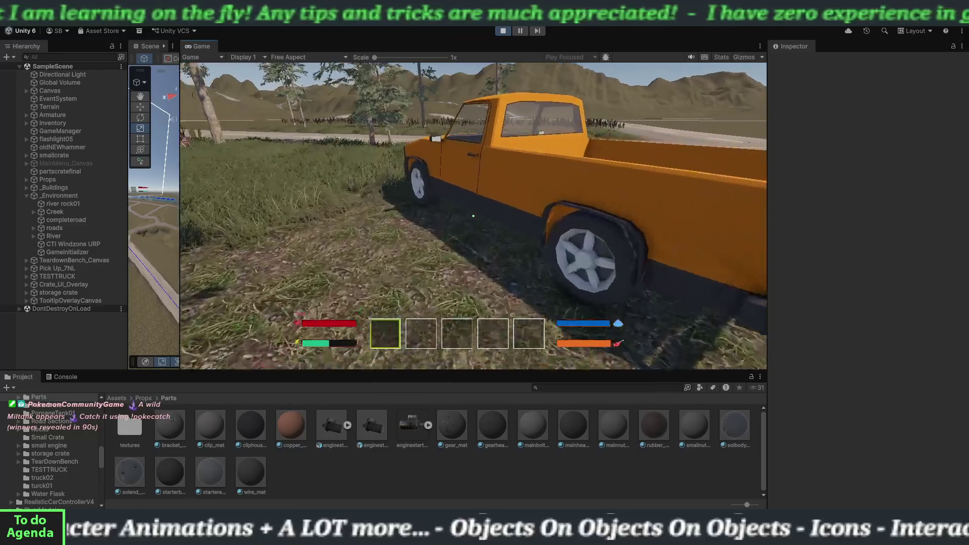
pyautogui.press('e')
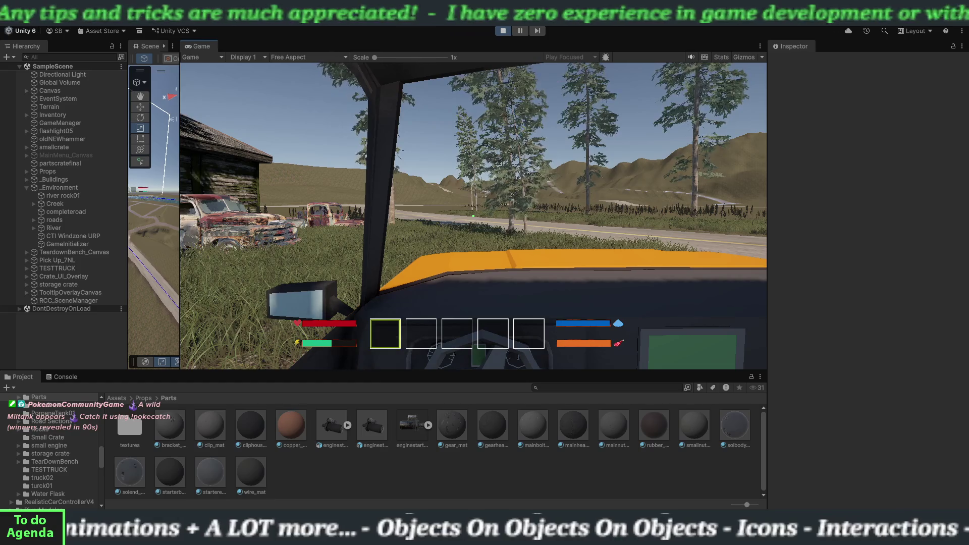
# Drive the truck across the grass and steer left onto the uphill dirt road
pyautogui.press('w')
pyautogui.press('w')
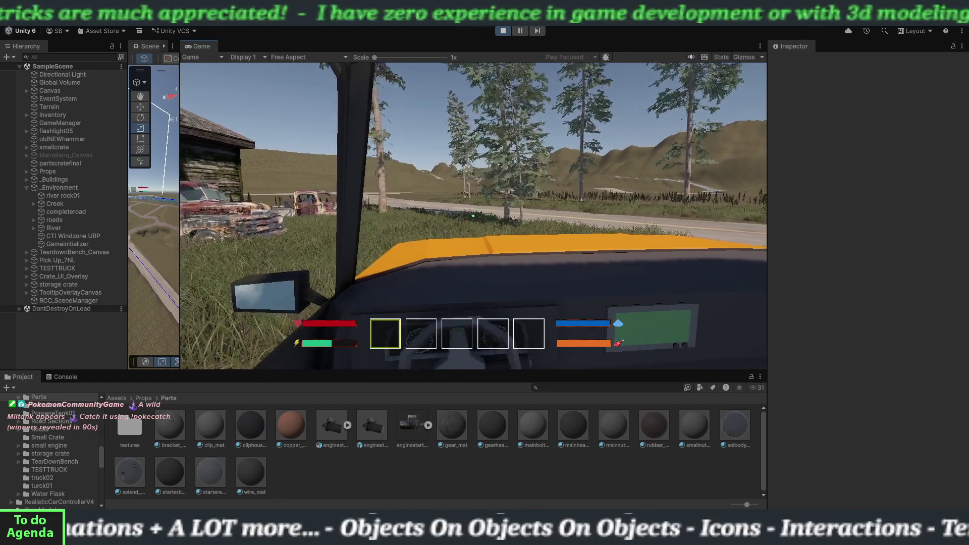
pyautogui.press('d')
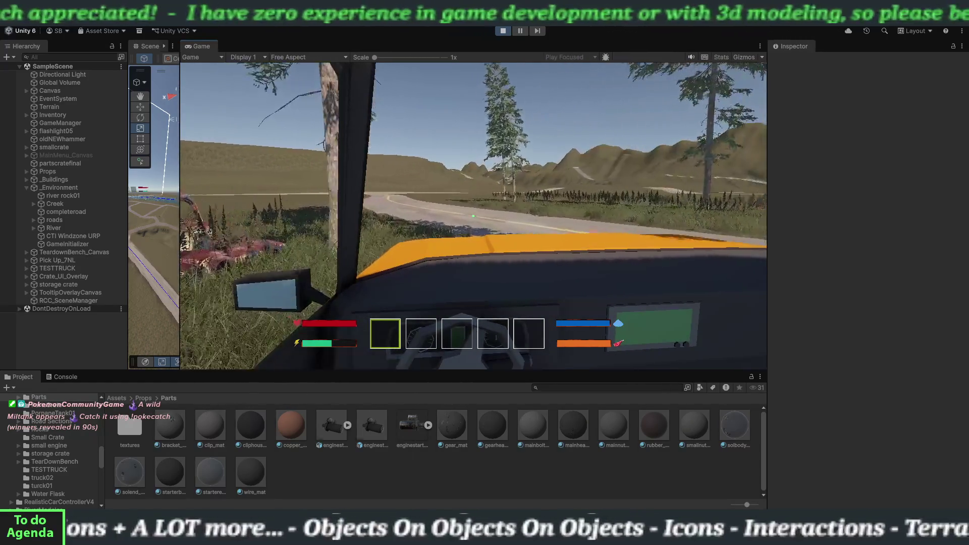
pyautogui.press('w')
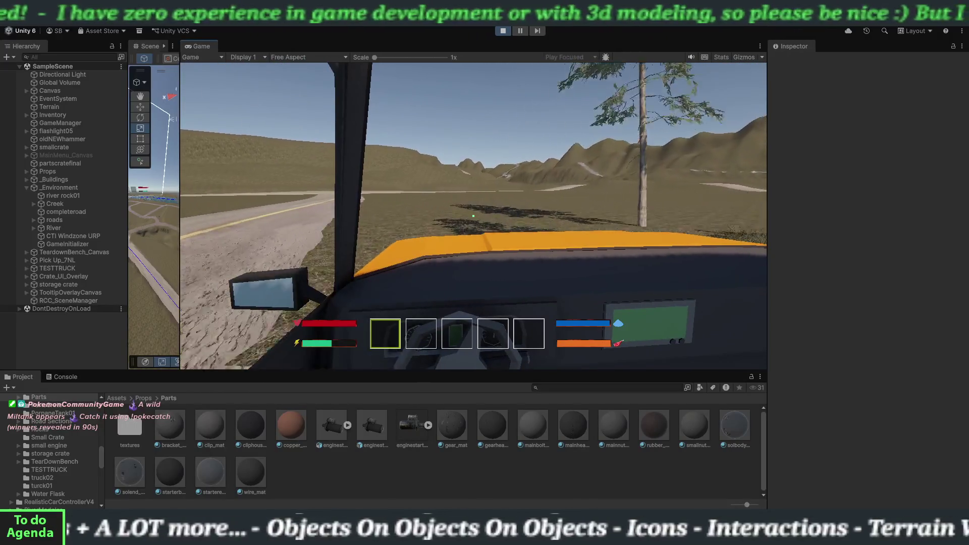
pyautogui.press('a')
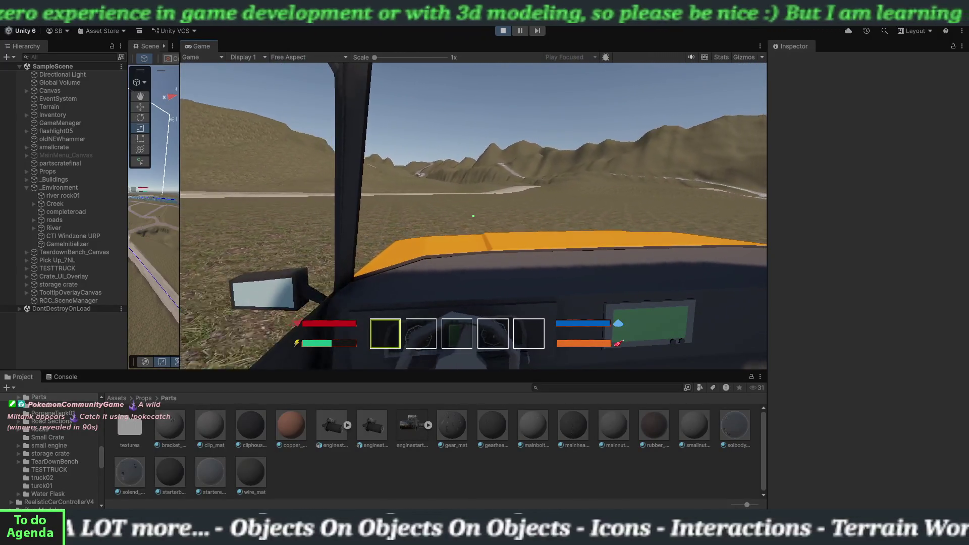
pyautogui.press('a')
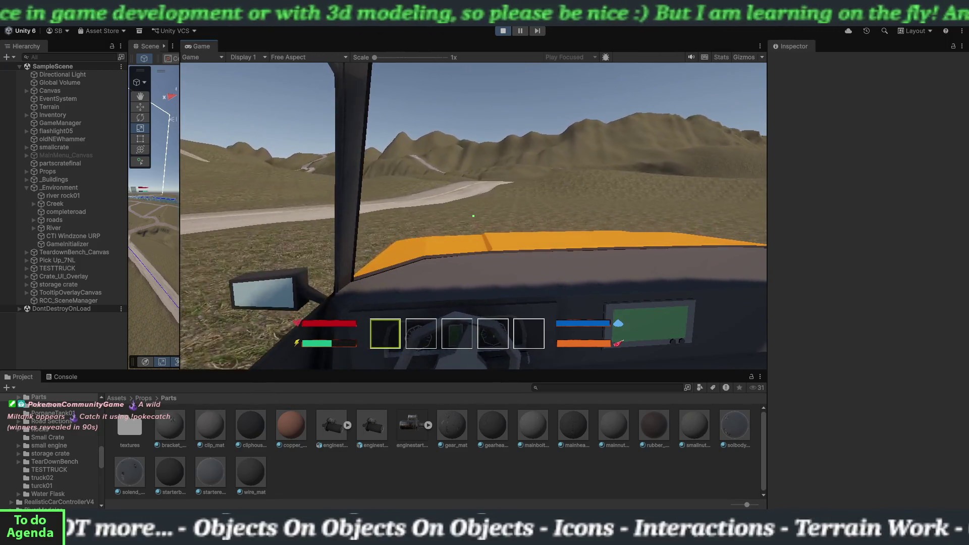
pyautogui.press('a')
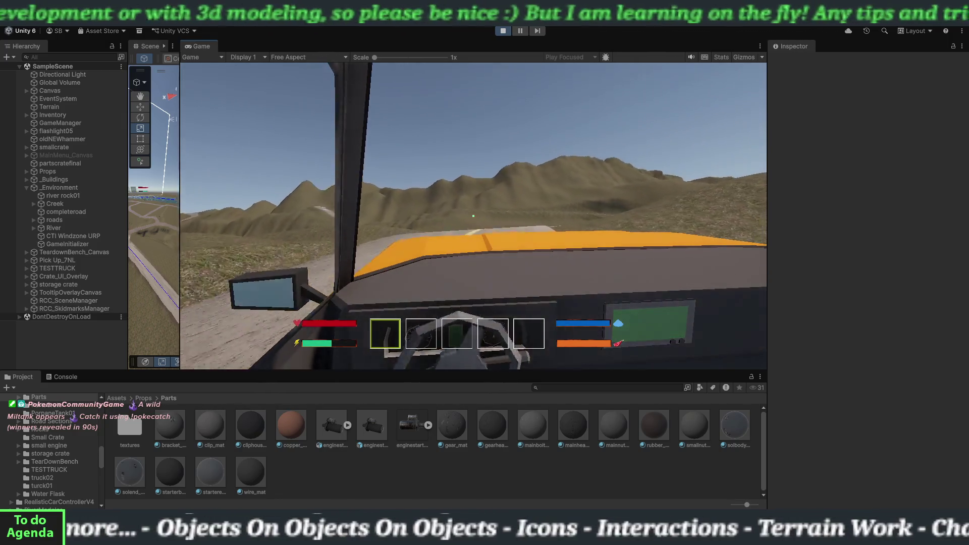
pyautogui.press('a')
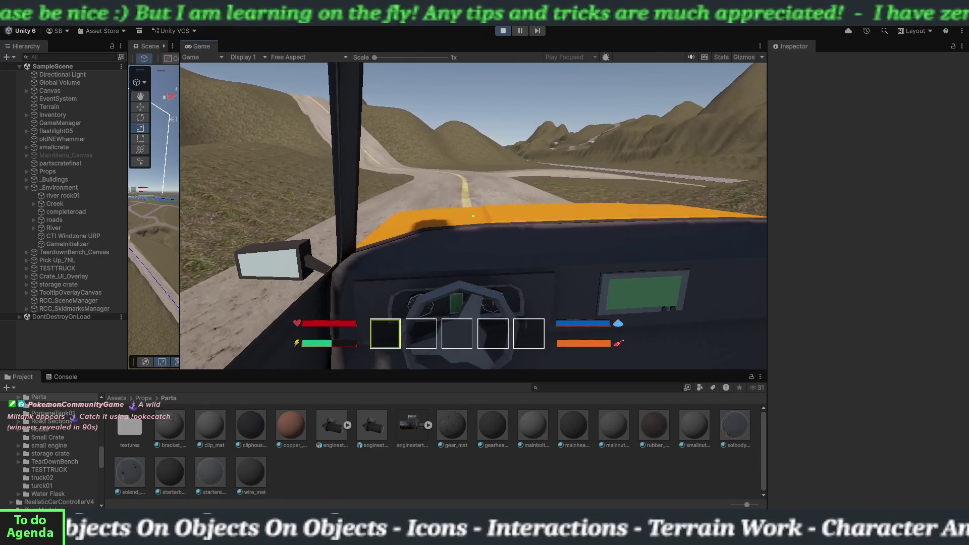
pyautogui.press('a')
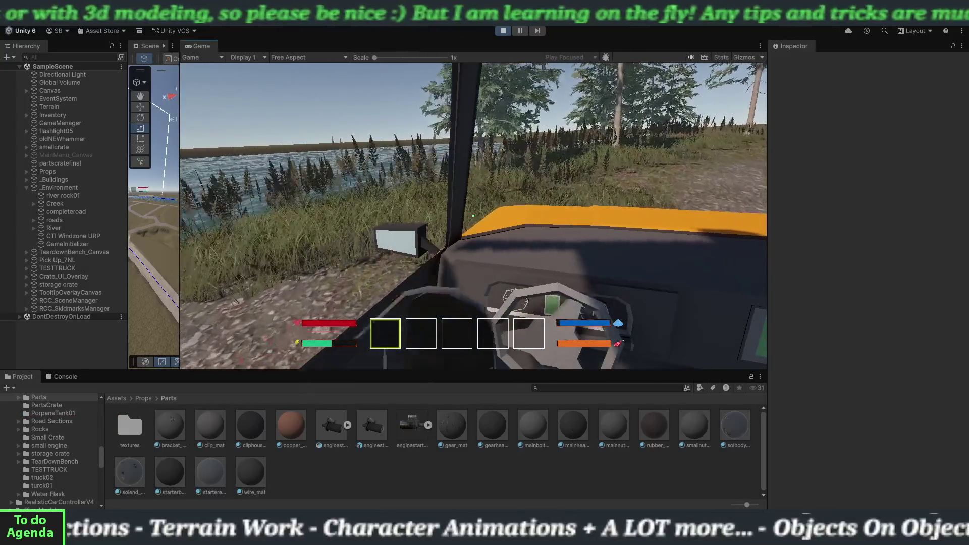
# Cycle to outside and third-person truck cameras, stop Play mode, and widen the Scene view
pyautogui.press('e')
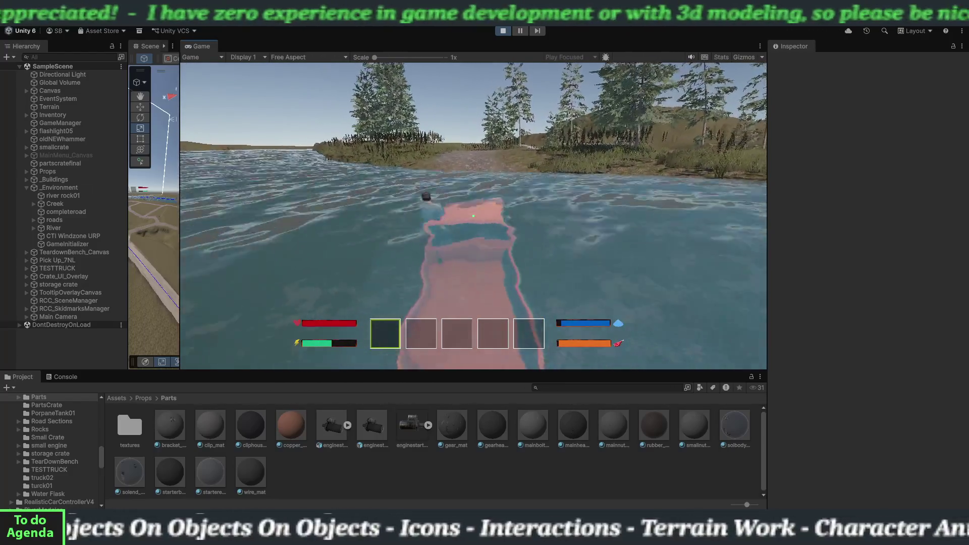
pyautogui.press('r')
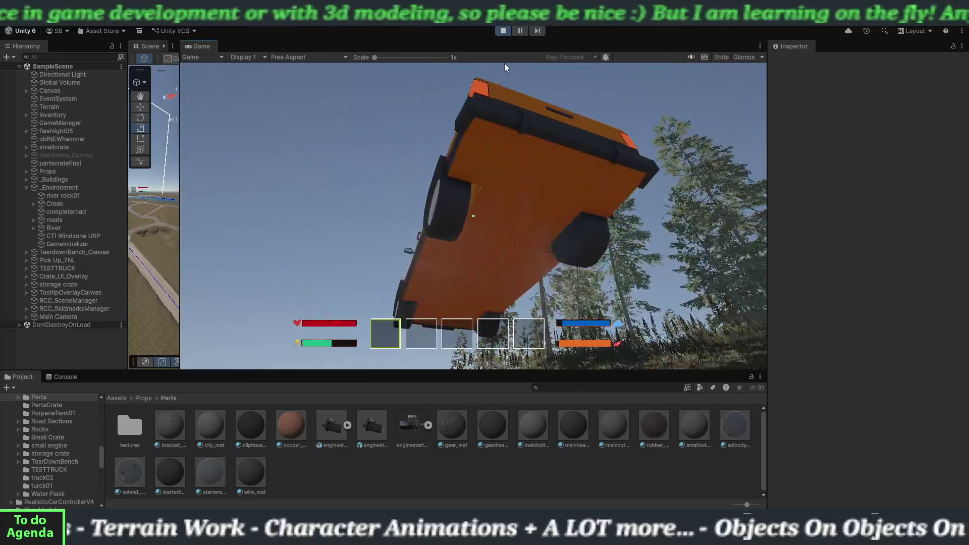
pyautogui.click(503, 31)
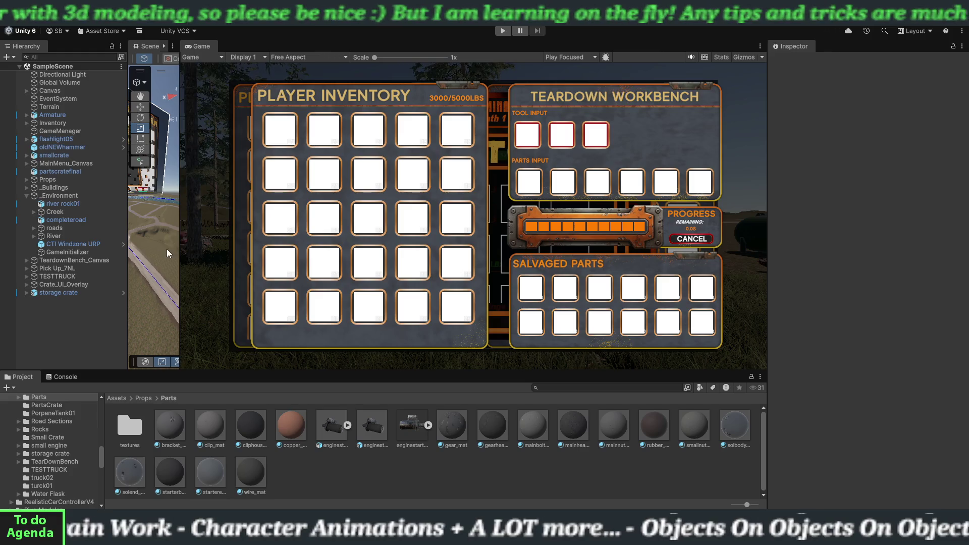
pyautogui.moveTo(179, 242); pyautogui.dragTo(626, 247)
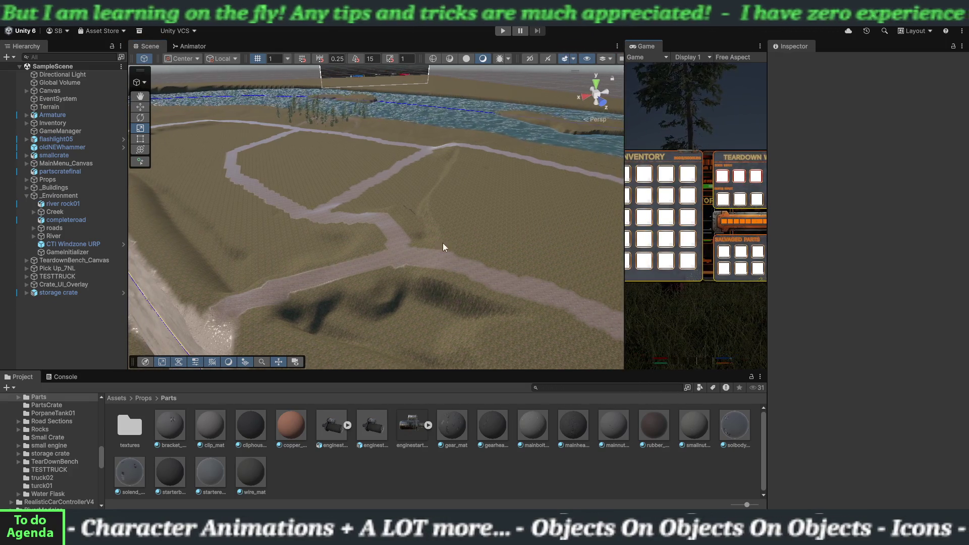
# Fly the Scene camera over the pine grove toward the river
pyautogui.moveTo(411, 241)
pyautogui.mouseDown()
pyautogui.moveTo(385, 196)
pyautogui.moveTo(393, 162)
pyautogui.moveTo(374, 159)
pyautogui.moveTo(281, 211)
pyautogui.moveTo(298, 243)
pyautogui.moveTo(342, 272)
pyautogui.moveTo(340, 240)
pyautogui.moveTo(328, 271)
pyautogui.moveTo(303, 268)
pyautogui.moveTo(318, 270)
pyautogui.mouseUp()
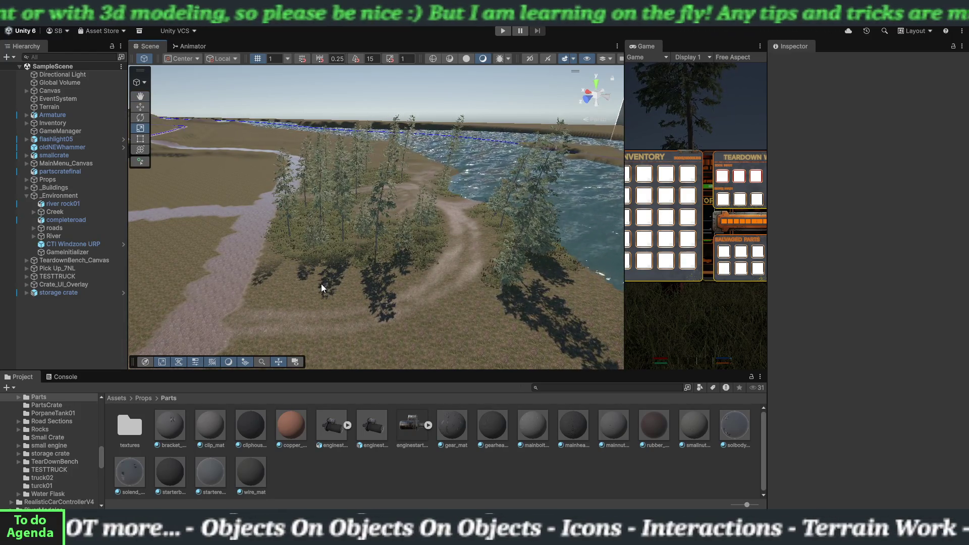
pyautogui.moveTo(325, 286)
pyautogui.mouseDown()
pyautogui.moveTo(369, 298)
pyautogui.moveTo(372, 290)
pyautogui.moveTo(376, 318)
pyautogui.mouseUp()
# Fly closer over the trees and select Terrain to show its Smooth Height tool
pyautogui.moveTo(294, 293)
pyautogui.mouseDown()
pyautogui.moveTo(318, 328)
pyautogui.moveTo(295, 315)
pyautogui.mouseUp()
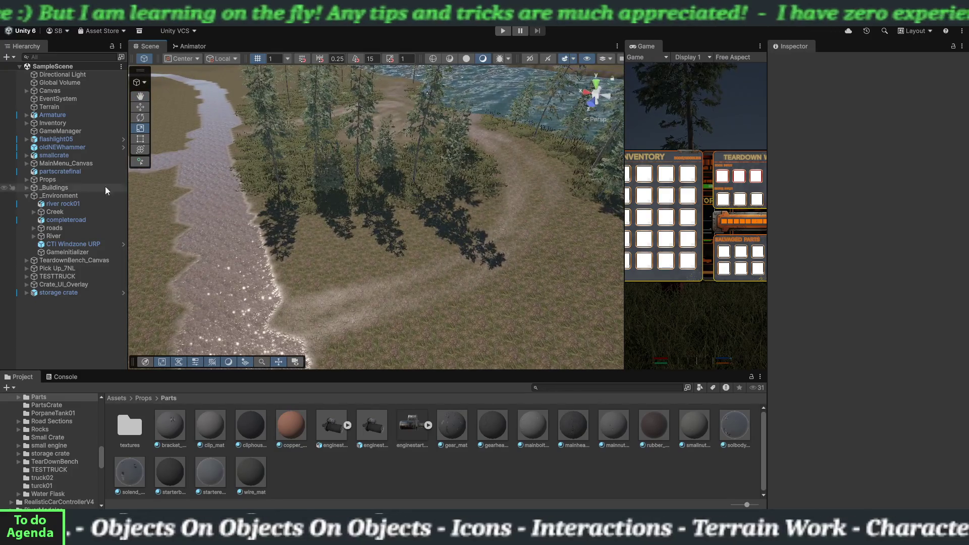
pyautogui.click(56, 108)
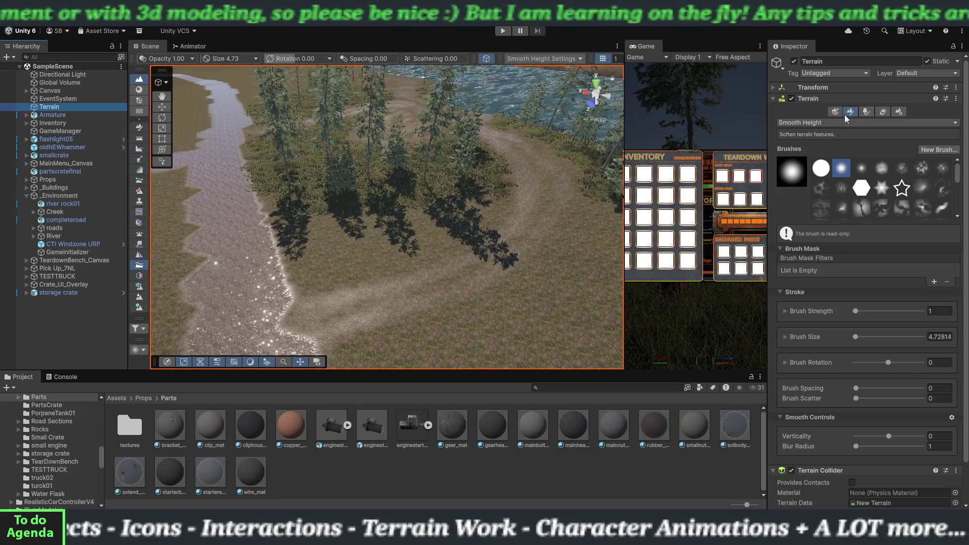
# Switch the terrain to Paint Details and uncheck TallGrass_01
pyautogui.click(882, 112)
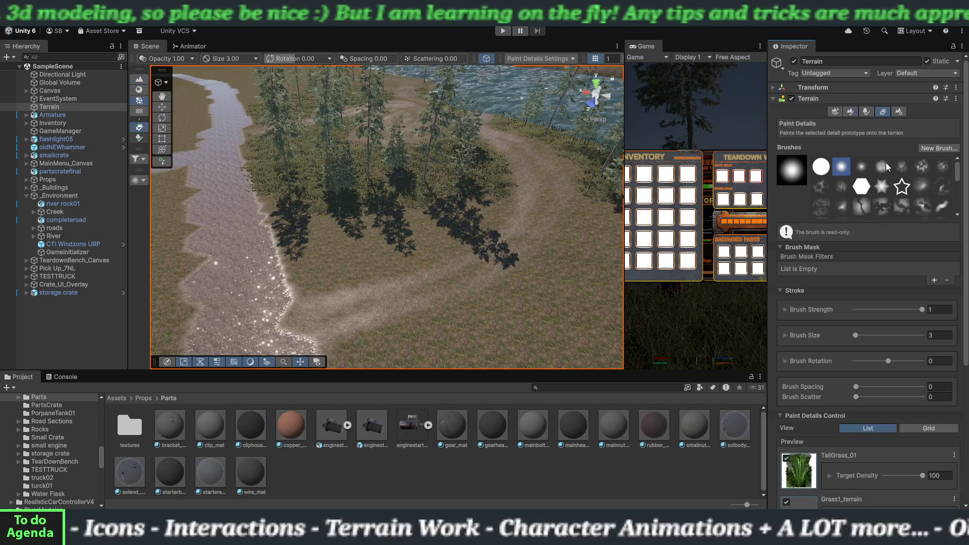
pyautogui.scroll(-4, 803, 368)
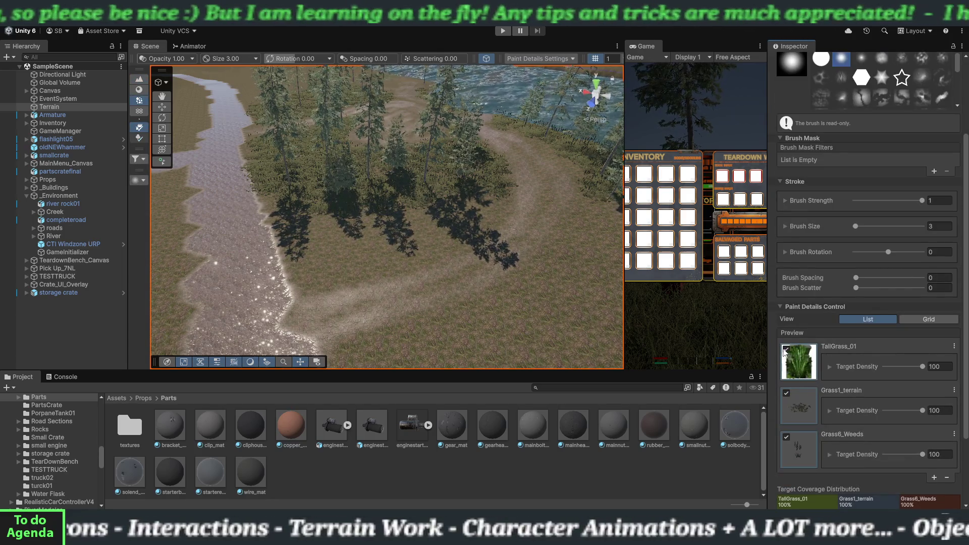
pyautogui.click(785, 350)
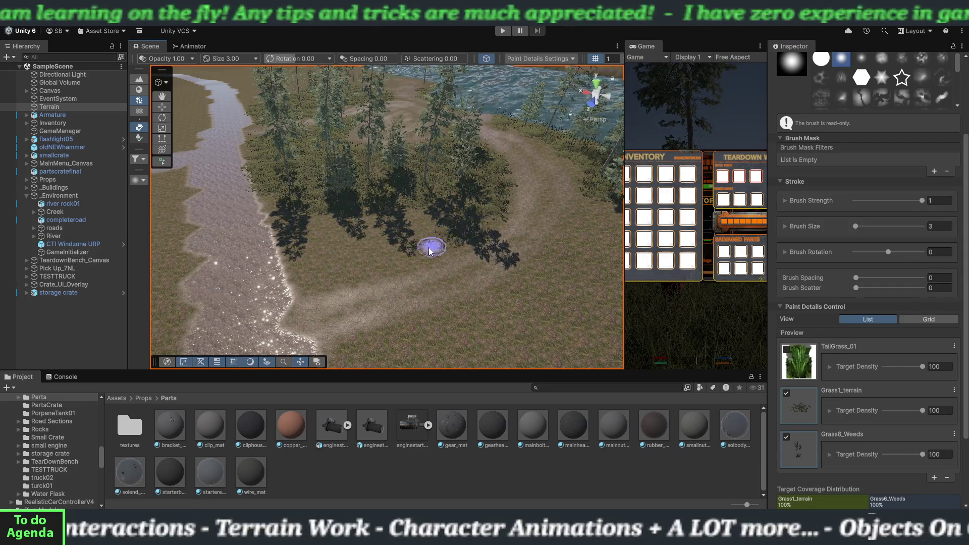
# Paint Grass1_terrain and Grass6_Weeds clumps beside the road and along the riverbank
pyautogui.moveTo(363, 271); pyautogui.dragTo(325, 274)
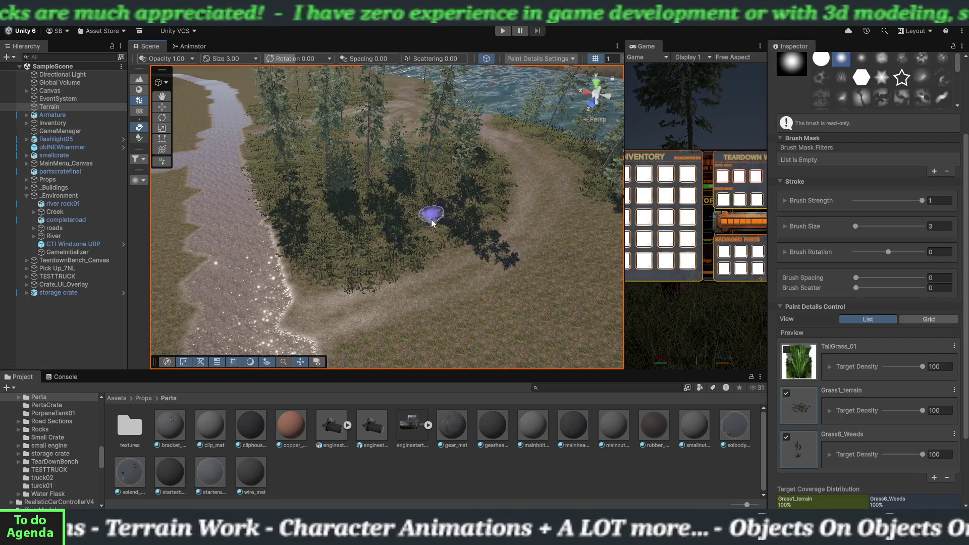
pyautogui.moveTo(449, 227)
pyautogui.mouseDown()
pyautogui.moveTo(526, 225)
pyautogui.moveTo(389, 167)
pyautogui.mouseUp()
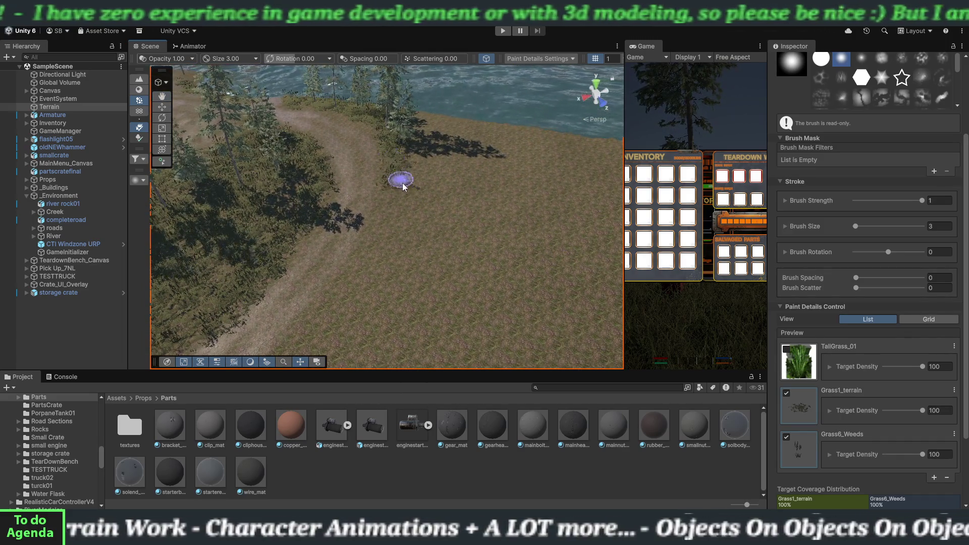
pyautogui.moveTo(414, 231)
pyautogui.mouseDown()
pyautogui.moveTo(372, 328)
pyautogui.moveTo(459, 264)
pyautogui.moveTo(341, 320)
pyautogui.mouseUp()
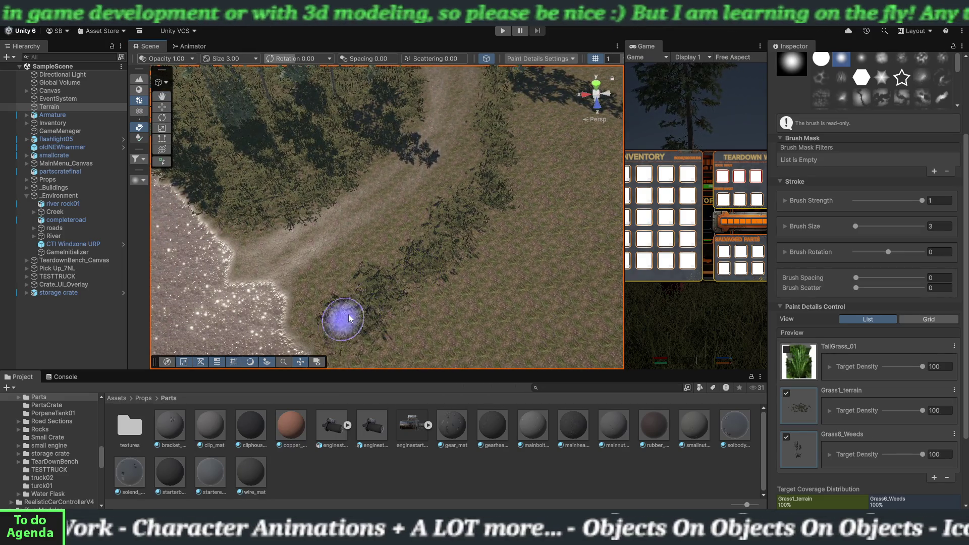
pyautogui.moveTo(461, 201); pyautogui.dragTo(507, 162)
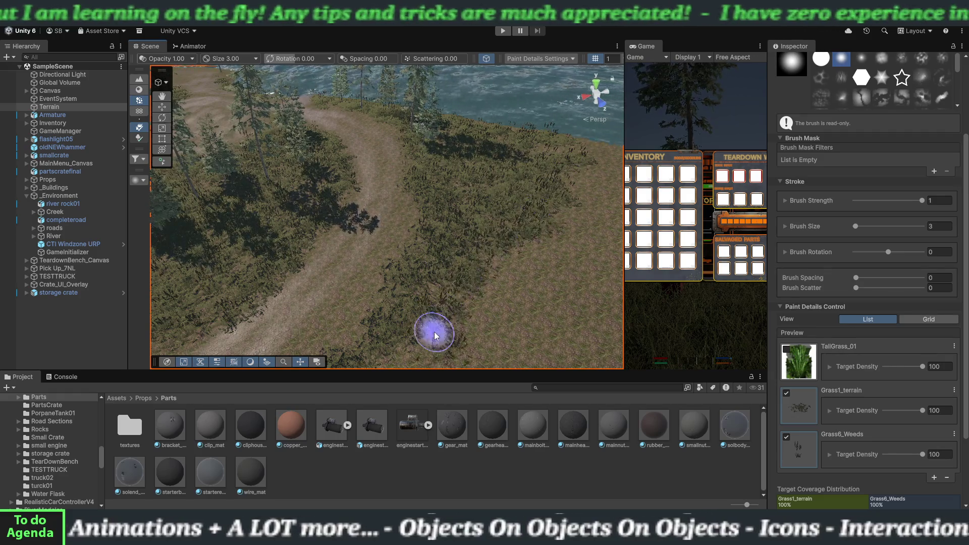
pyautogui.moveTo(540, 229)
pyautogui.mouseDown()
pyautogui.moveTo(465, 274)
pyautogui.moveTo(552, 210)
pyautogui.moveTo(489, 228)
pyautogui.moveTo(314, 195)
pyautogui.moveTo(400, 161)
pyautogui.mouseUp()
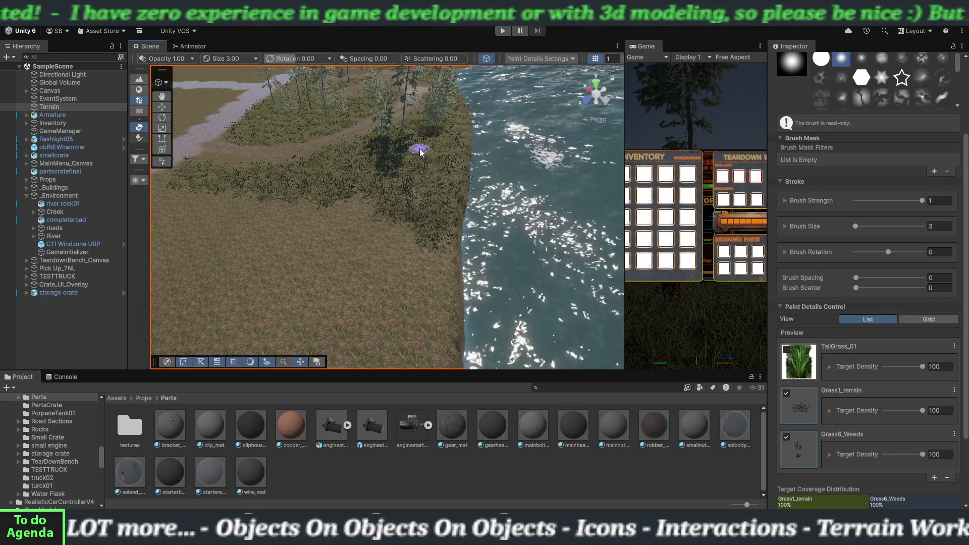
pyautogui.moveTo(377, 194)
pyautogui.mouseDown()
pyautogui.moveTo(340, 192)
pyautogui.moveTo(378, 200)
pyautogui.moveTo(316, 250)
pyautogui.moveTo(381, 243)
pyautogui.moveTo(403, 257)
pyautogui.moveTo(438, 223)
pyautogui.moveTo(386, 253)
pyautogui.moveTo(309, 193)
pyautogui.moveTo(256, 212)
pyautogui.moveTo(227, 190)
pyautogui.moveTo(173, 198)
pyautogui.mouseUp()
pyautogui.moveTo(286, 210)
pyautogui.mouseDown()
pyautogui.moveTo(351, 212)
pyautogui.moveTo(378, 225)
pyautogui.moveTo(372, 232)
pyautogui.moveTo(400, 229)
pyautogui.moveTo(400, 212)
pyautogui.mouseUp()
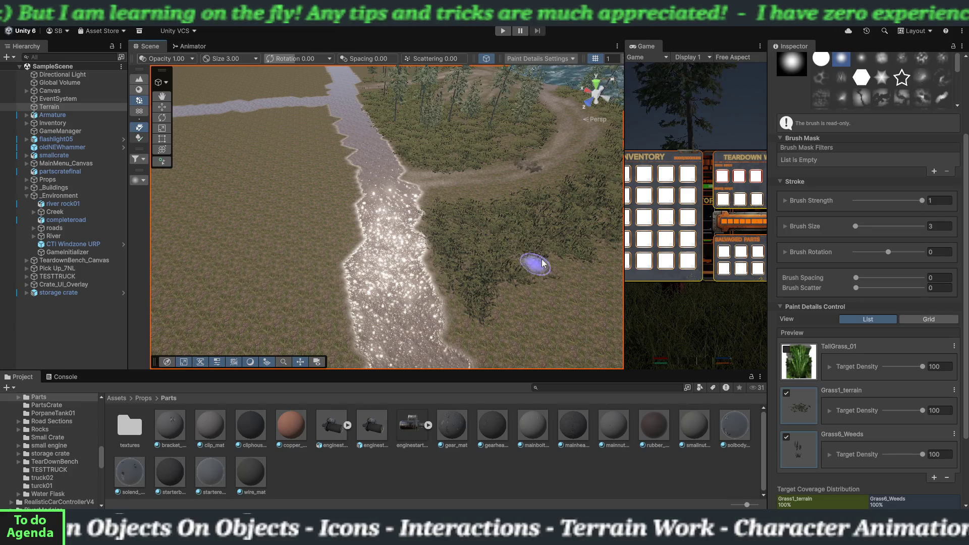
pyautogui.moveTo(537, 230)
pyautogui.mouseDown()
pyautogui.moveTo(547, 245)
pyautogui.moveTo(418, 227)
pyautogui.moveTo(482, 228)
pyautogui.mouseUp()
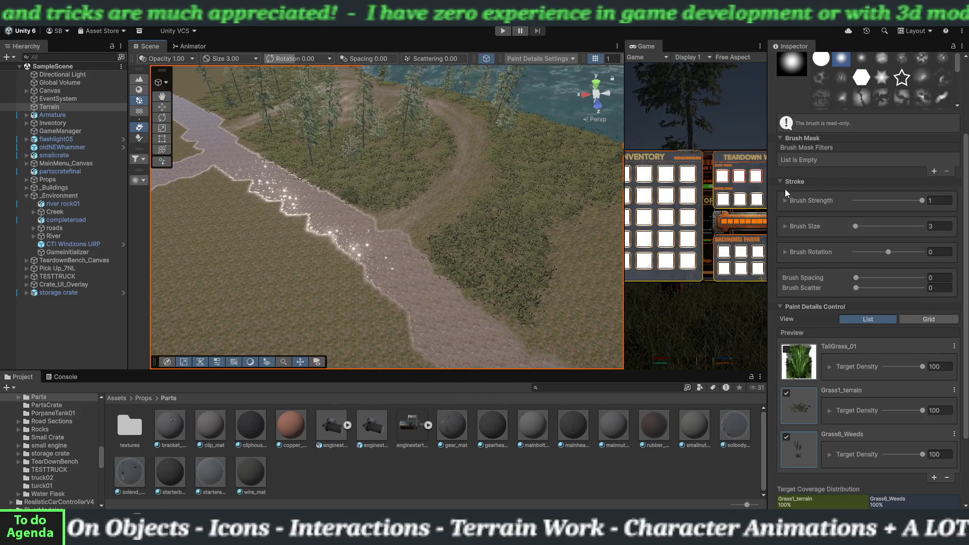
pyautogui.scroll(3, 819, 137)
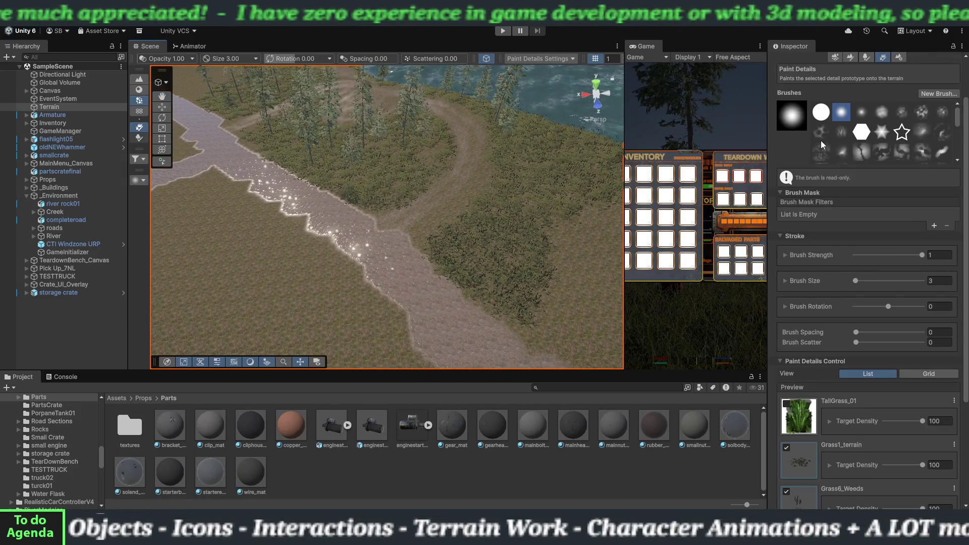
# Switch the terrain tool from Smooth Height to Paint Texture via the tool dropdown
pyautogui.scroll(2, 818, 177)
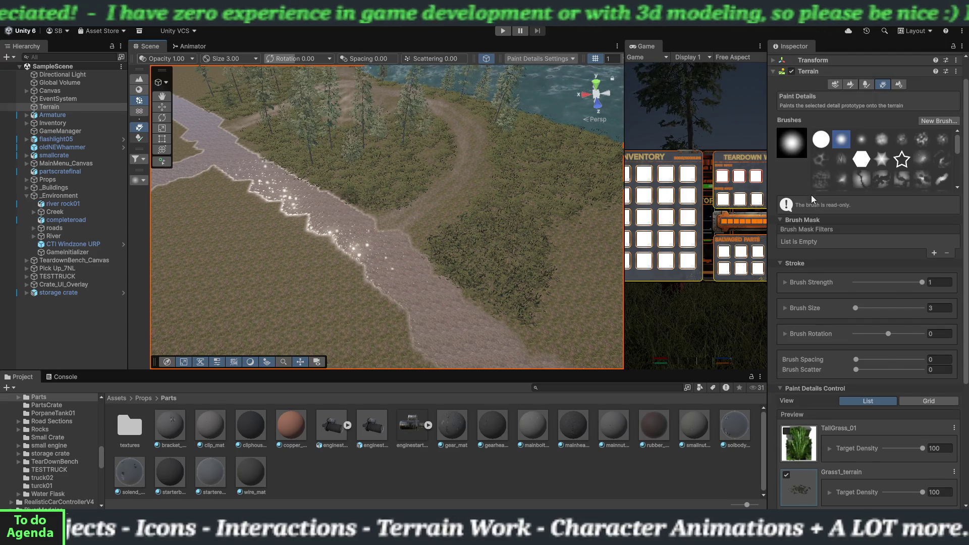
pyautogui.scroll(2, 807, 225)
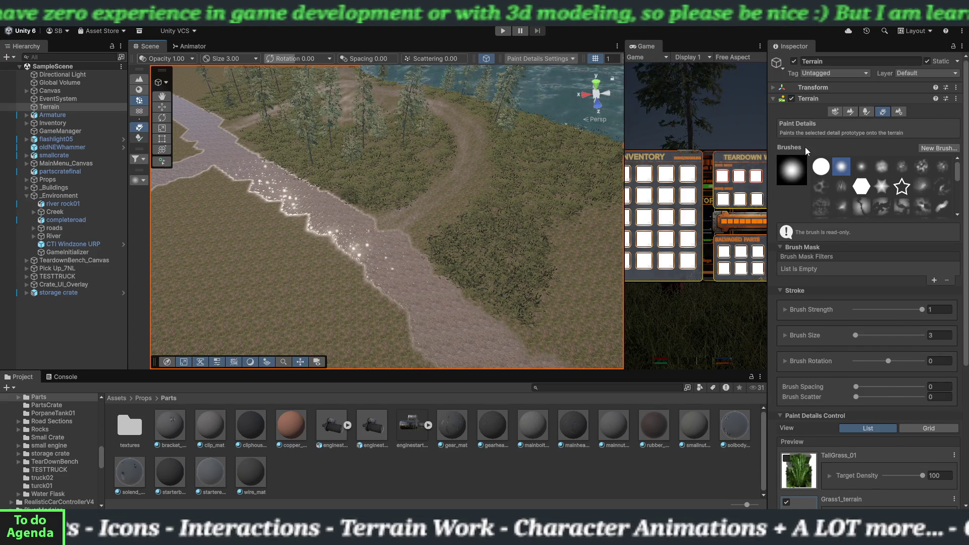
pyautogui.click(850, 113)
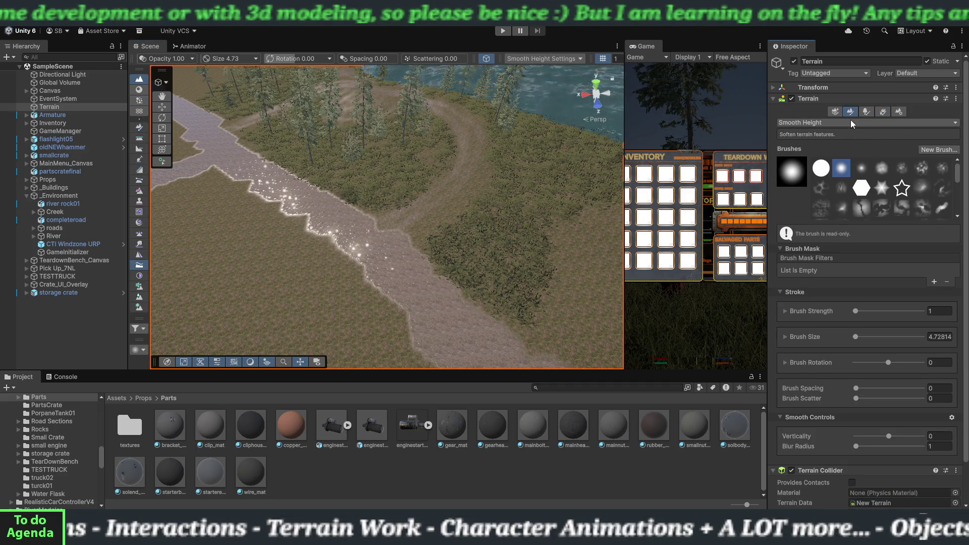
pyautogui.click(851, 122)
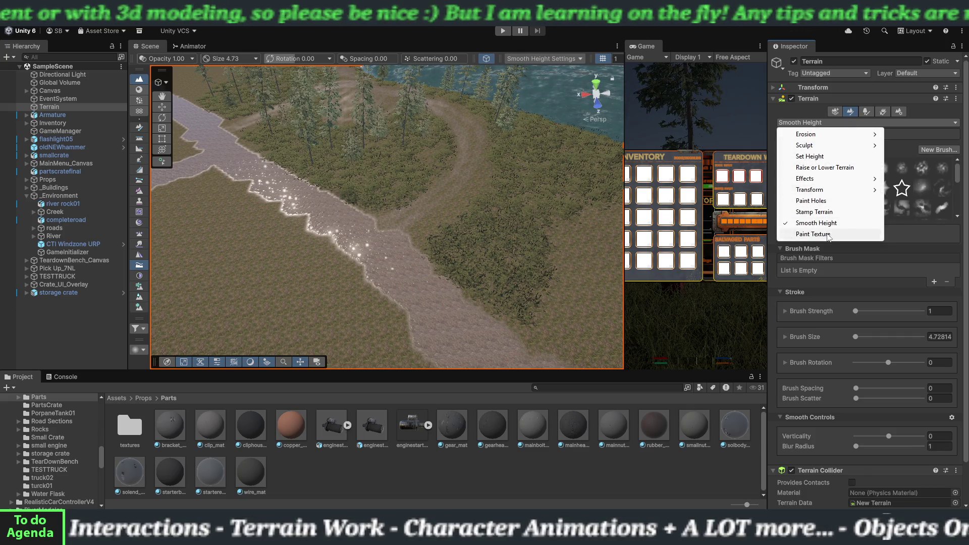
pyautogui.click(808, 215)
pyautogui.scroll(3, 472, 192)
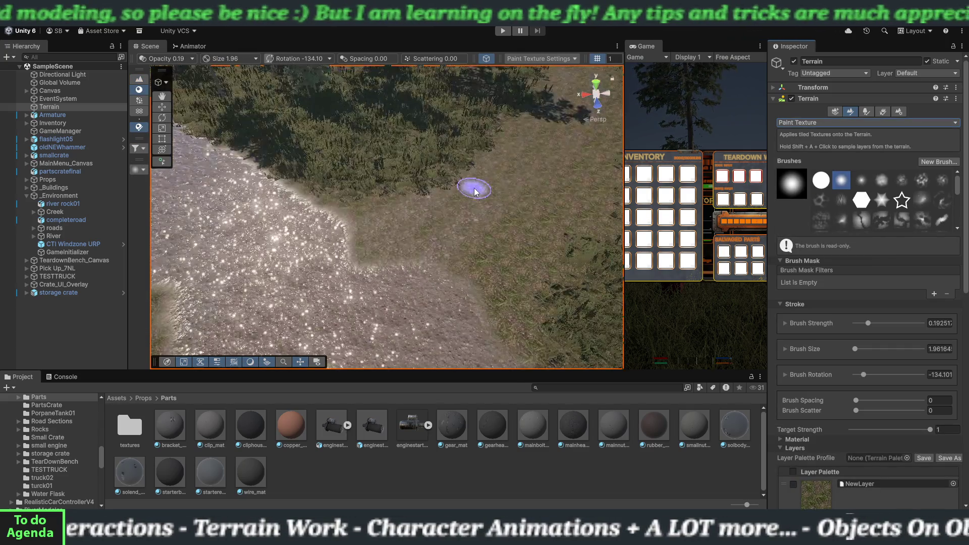
pyautogui.scroll(3, 492, 199)
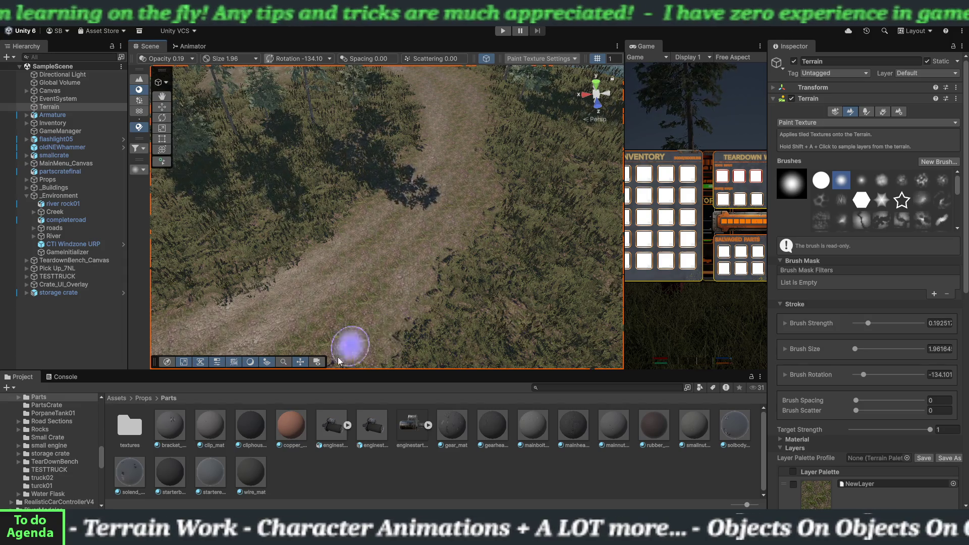
pyautogui.scroll(-3, 448, 298)
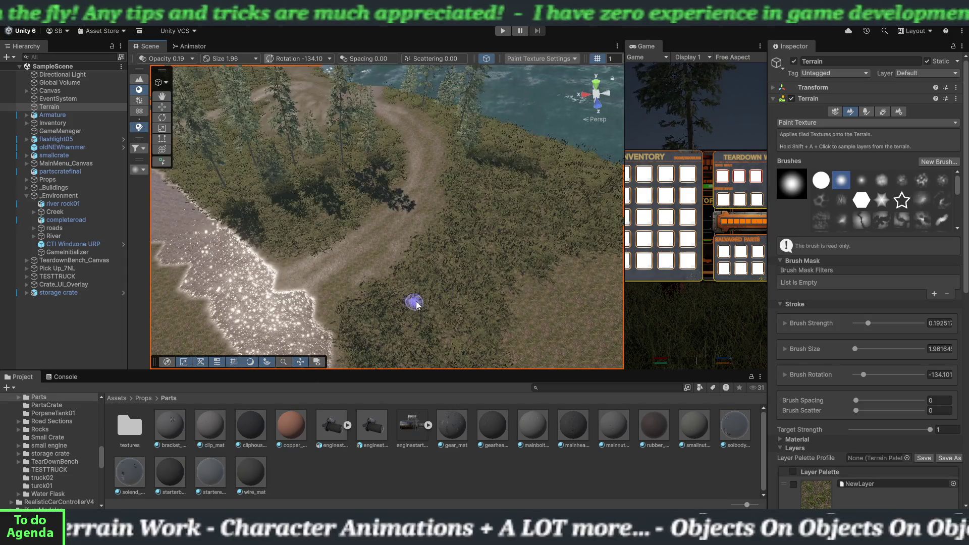
pyautogui.scroll(-2, 427, 297)
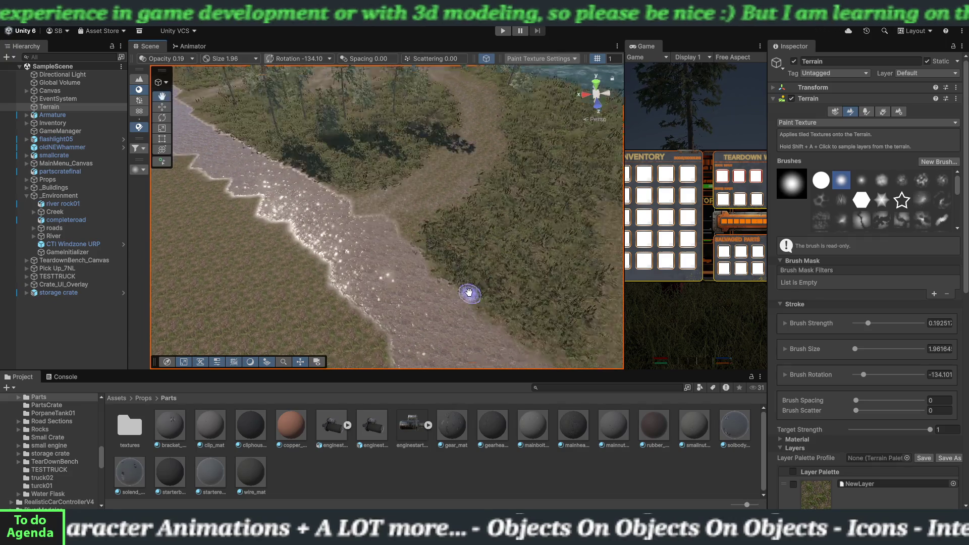
pyautogui.scroll(3, 478, 302)
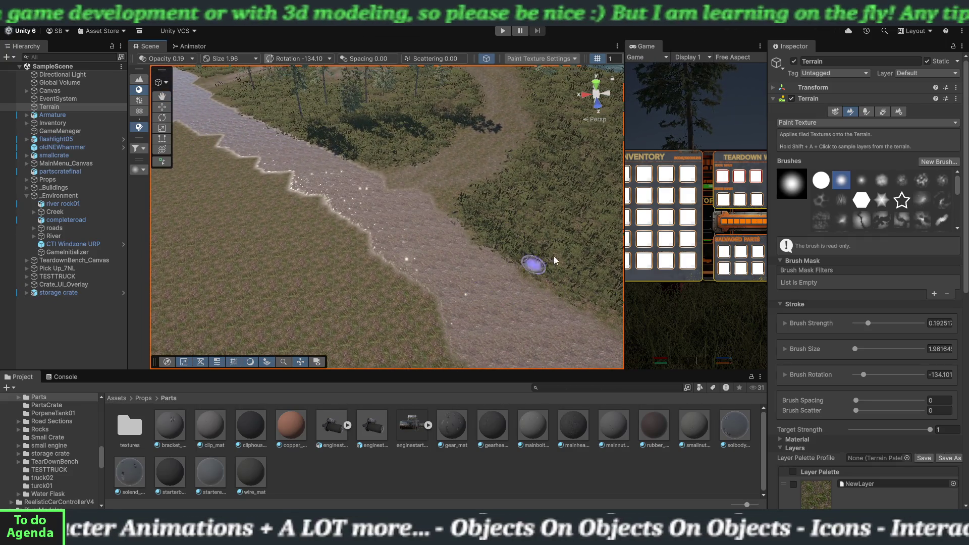
# Return to Paint Details and paint grass detail along the road edges
pyautogui.click(884, 111)
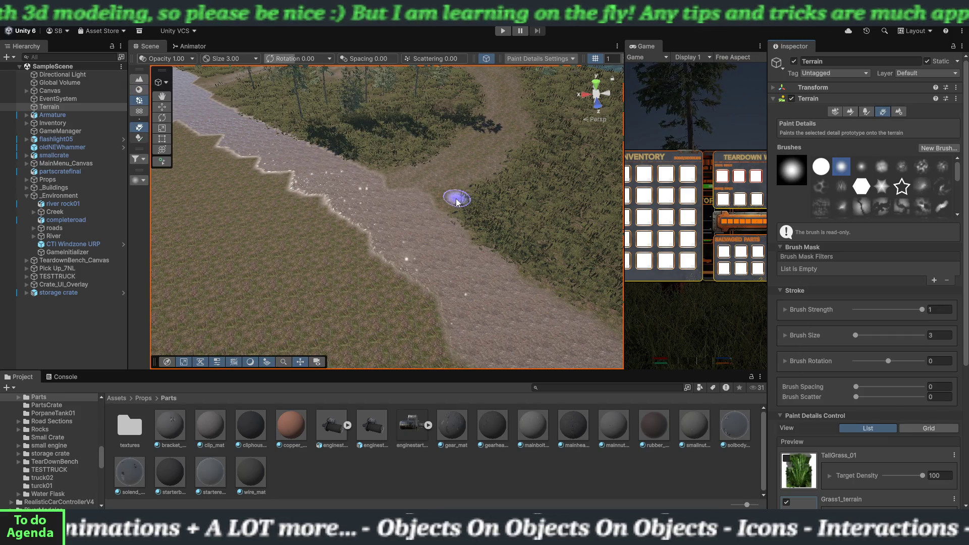
pyautogui.scroll(-5, 509, 246)
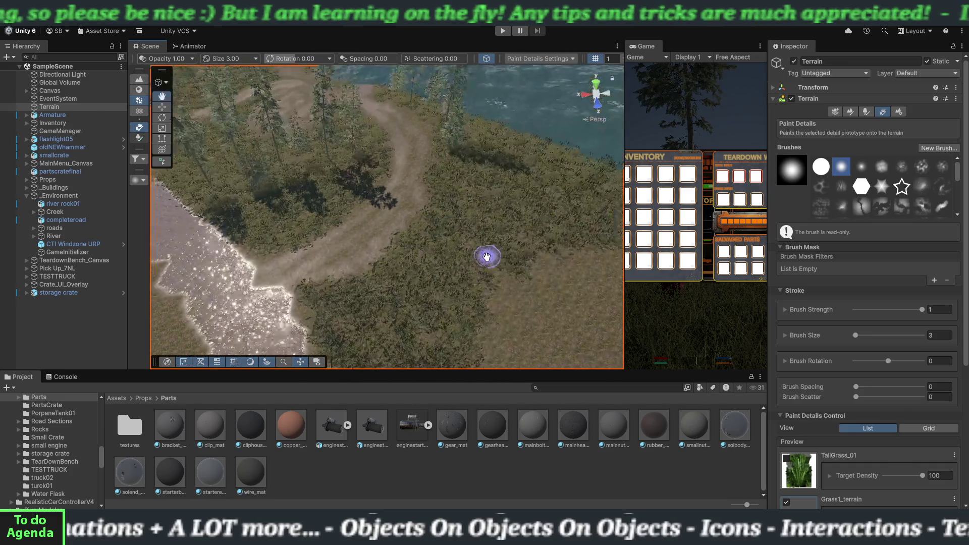
pyautogui.scroll(-3, 518, 242)
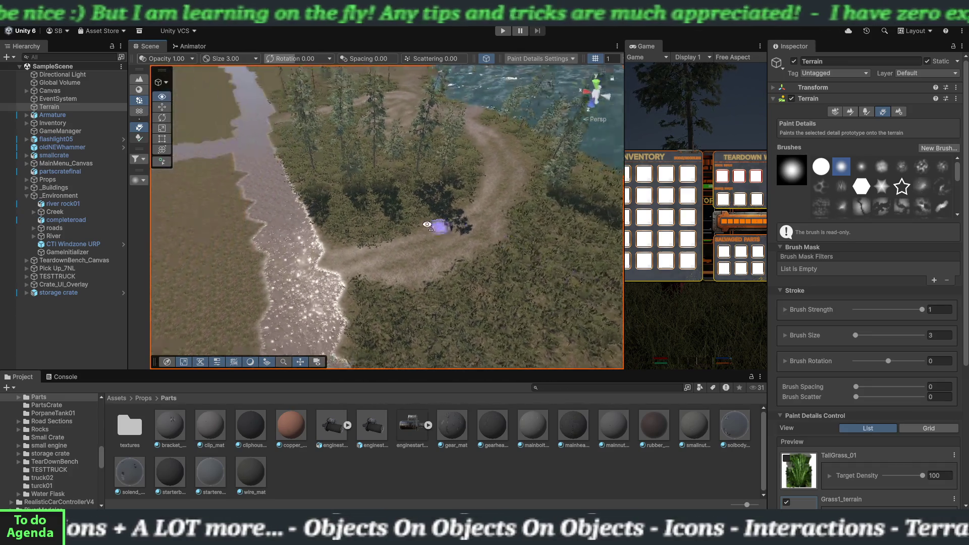
pyautogui.moveTo(454, 228)
pyautogui.mouseDown()
pyautogui.moveTo(429, 282)
pyautogui.moveTo(415, 254)
pyautogui.moveTo(433, 271)
pyautogui.moveTo(426, 262)
pyautogui.mouseUp()
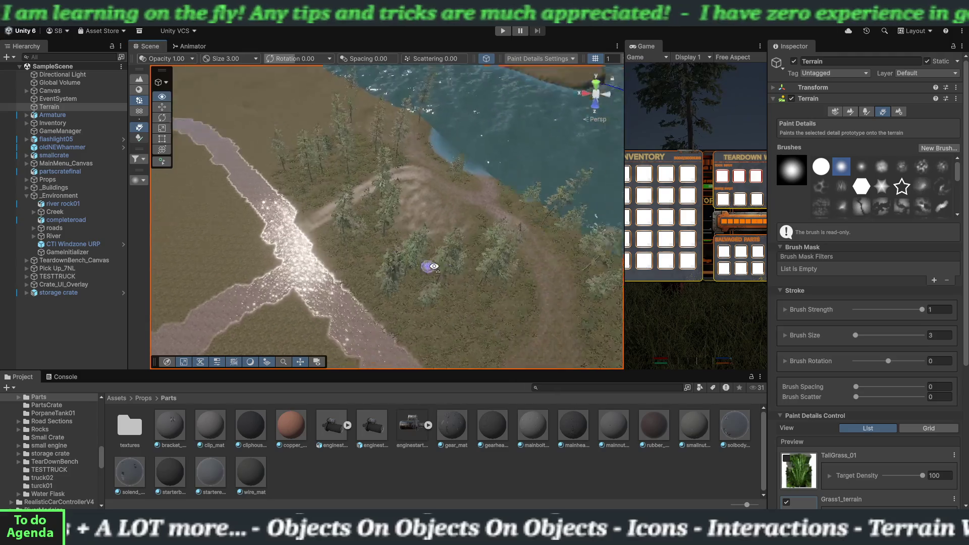
pyautogui.scroll(5, 347, 306)
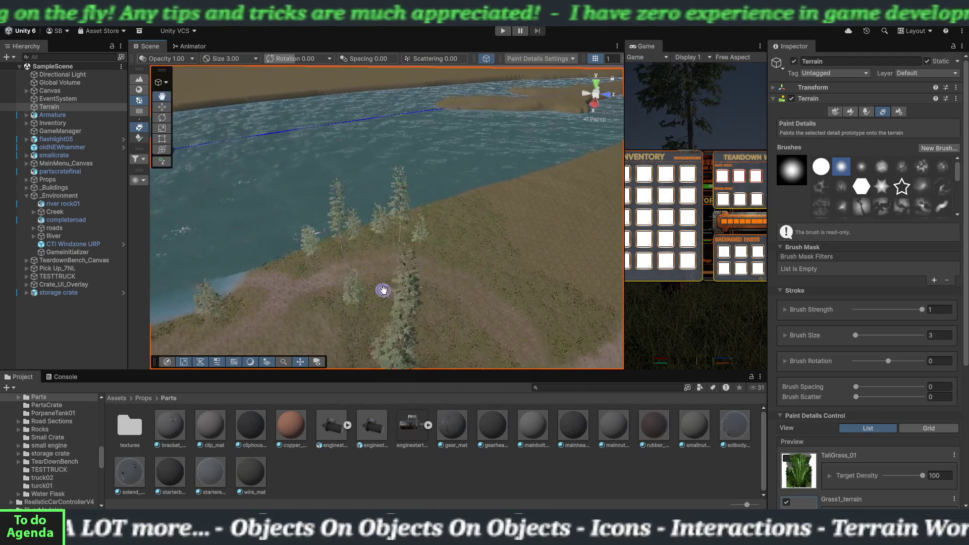
pyautogui.scroll(-5, 472, 260)
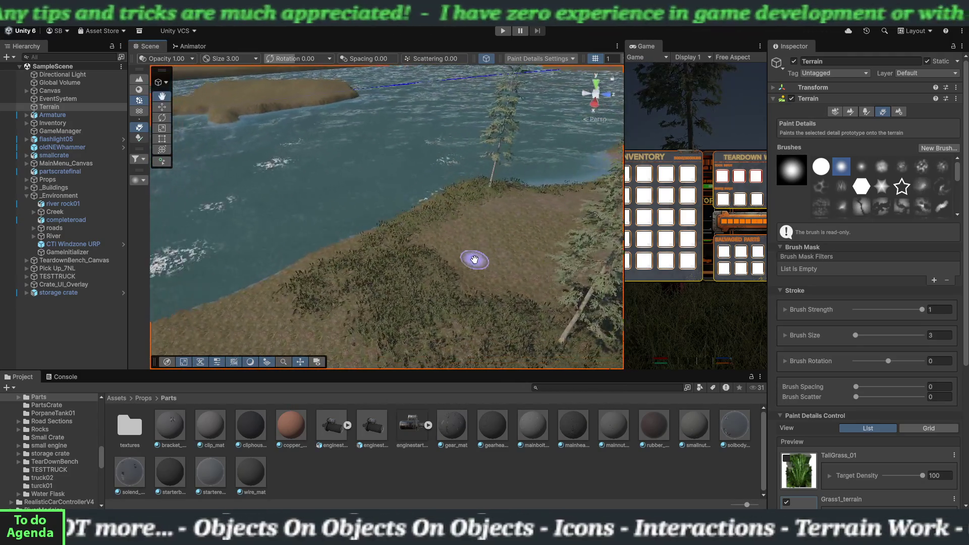
pyautogui.moveTo(501, 269)
pyautogui.mouseDown()
pyautogui.moveTo(457, 262)
pyautogui.moveTo(394, 273)
pyautogui.mouseUp()
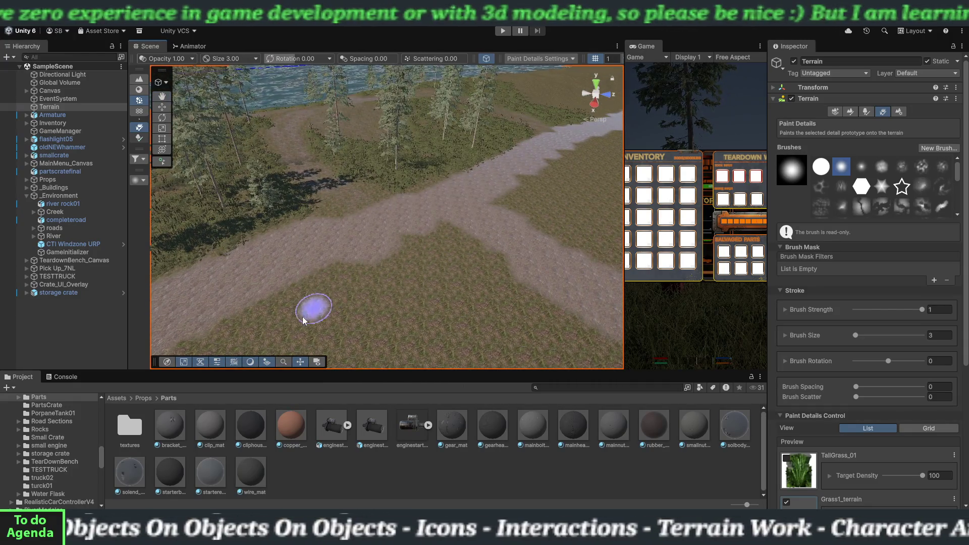
pyautogui.moveTo(303, 321)
pyautogui.mouseDown()
pyautogui.moveTo(313, 294)
pyautogui.moveTo(407, 264)
pyautogui.moveTo(380, 288)
pyautogui.moveTo(204, 372)
pyautogui.mouseUp()
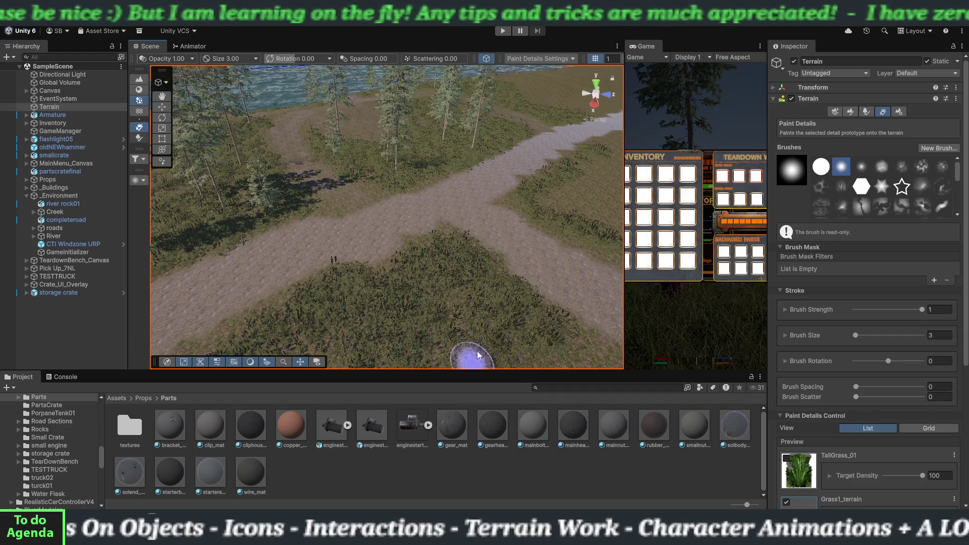
# Paint grass detail across the bare lower-left terrain beside the pale road
pyautogui.scroll(3, 471, 288)
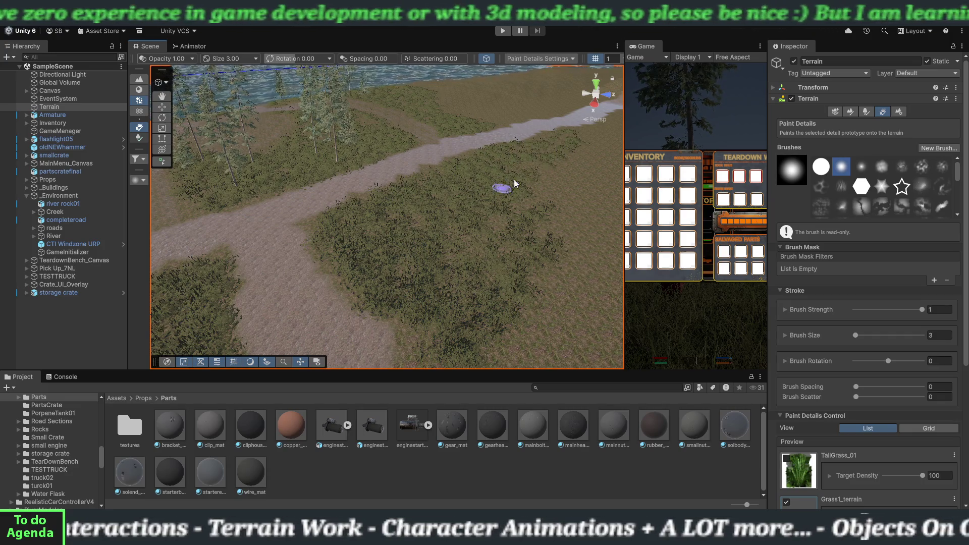
pyautogui.moveTo(520, 257)
pyautogui.mouseDown()
pyautogui.moveTo(368, 245)
pyautogui.moveTo(320, 214)
pyautogui.mouseUp()
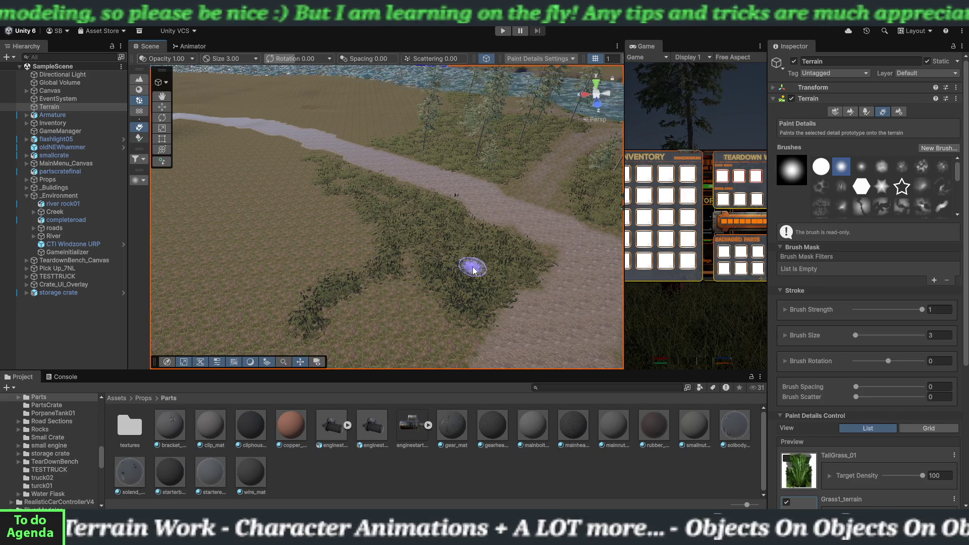
pyautogui.scroll(10, 473, 269)
pyautogui.scroll(-5, 421, 246)
pyautogui.moveTo(511, 221)
pyautogui.mouseDown()
pyautogui.moveTo(258, 288)
pyautogui.moveTo(259, 320)
pyautogui.moveTo(363, 320)
pyautogui.moveTo(456, 236)
pyautogui.moveTo(476, 195)
pyautogui.moveTo(313, 212)
pyautogui.moveTo(472, 119)
pyautogui.moveTo(471, 158)
pyautogui.moveTo(380, 158)
pyautogui.moveTo(375, 204)
pyautogui.moveTo(510, 177)
pyautogui.moveTo(417, 222)
pyautogui.moveTo(508, 190)
pyautogui.moveTo(504, 206)
pyautogui.moveTo(448, 234)
pyautogui.moveTo(350, 231)
pyautogui.moveTo(381, 243)
pyautogui.mouseUp()
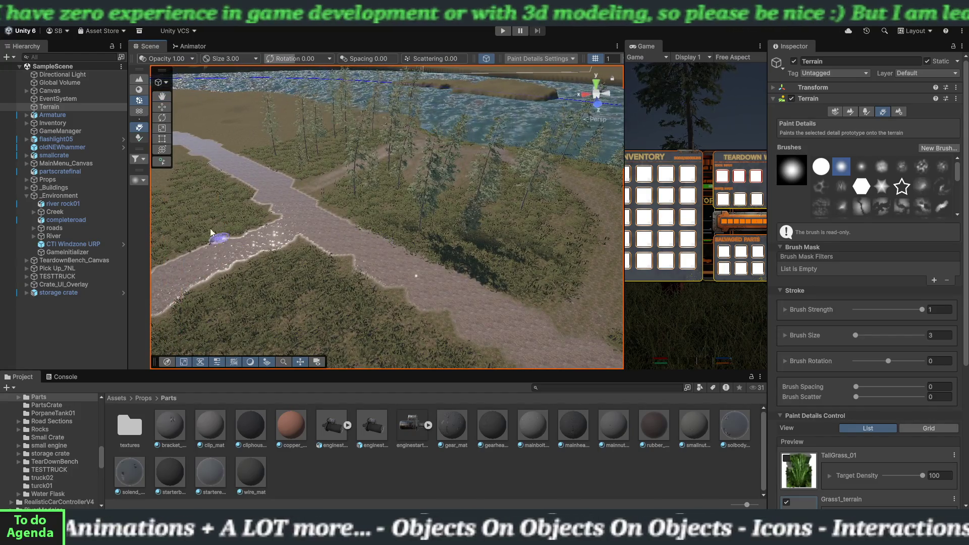
# Open and dismiss the Asset Store menu, then save the scene with File > Save
pyautogui.click(101, 31)
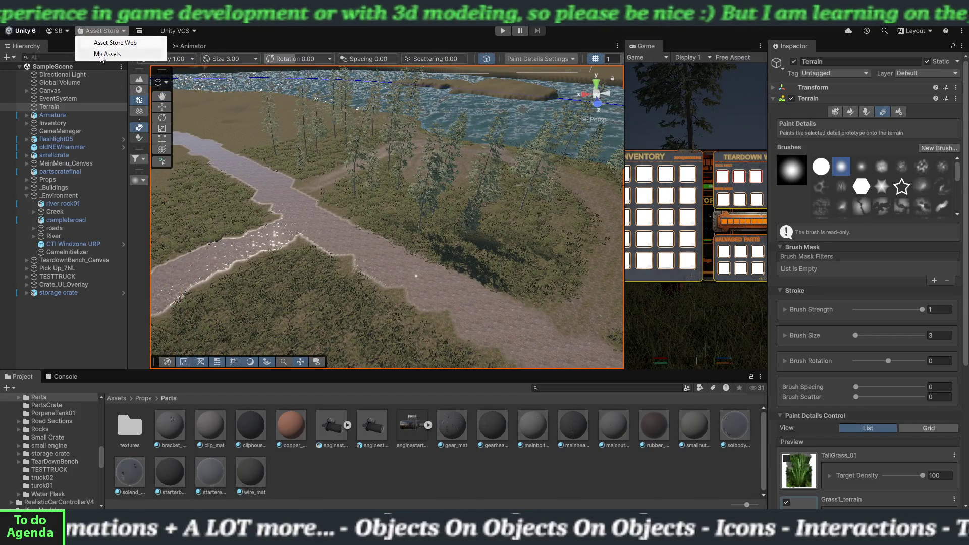
pyautogui.click(100, 54)
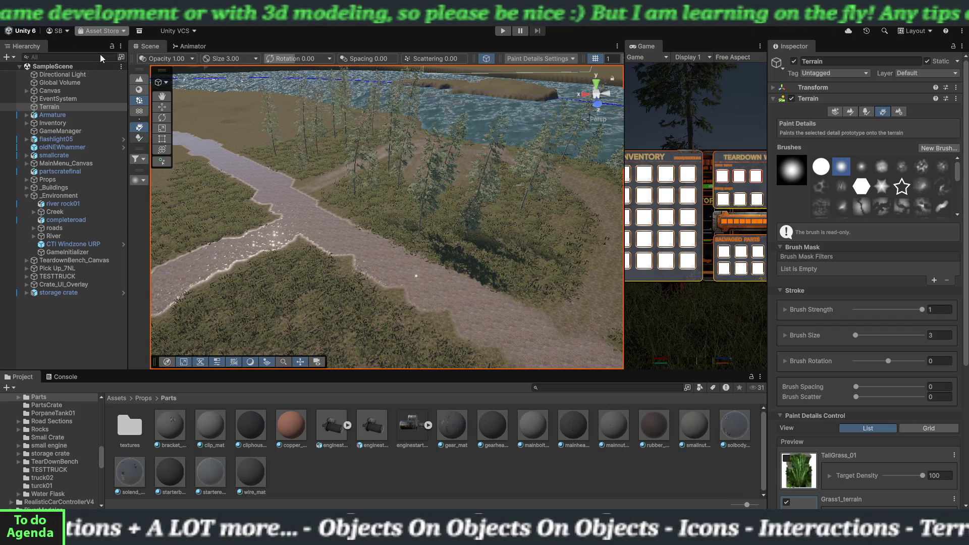
pyautogui.click(13, 25)
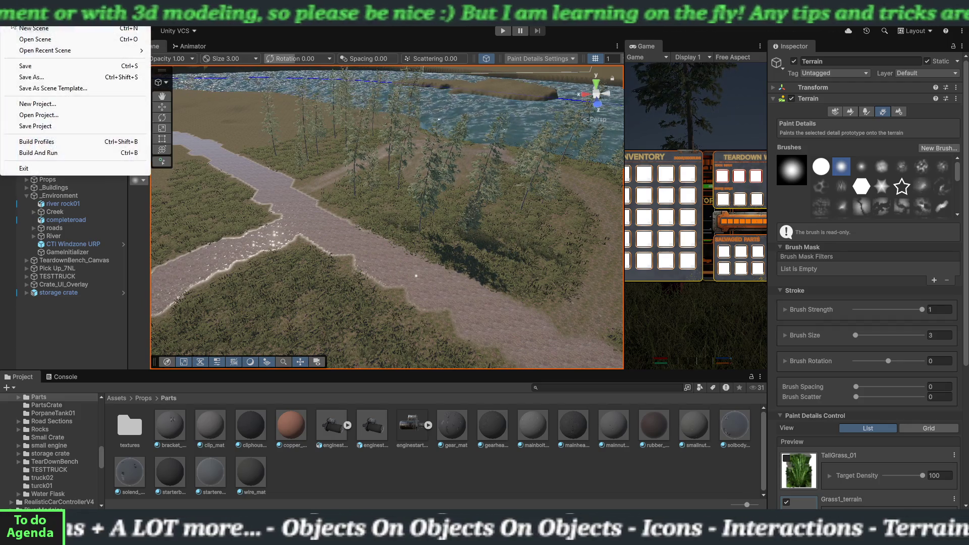
pyautogui.click(30, 66)
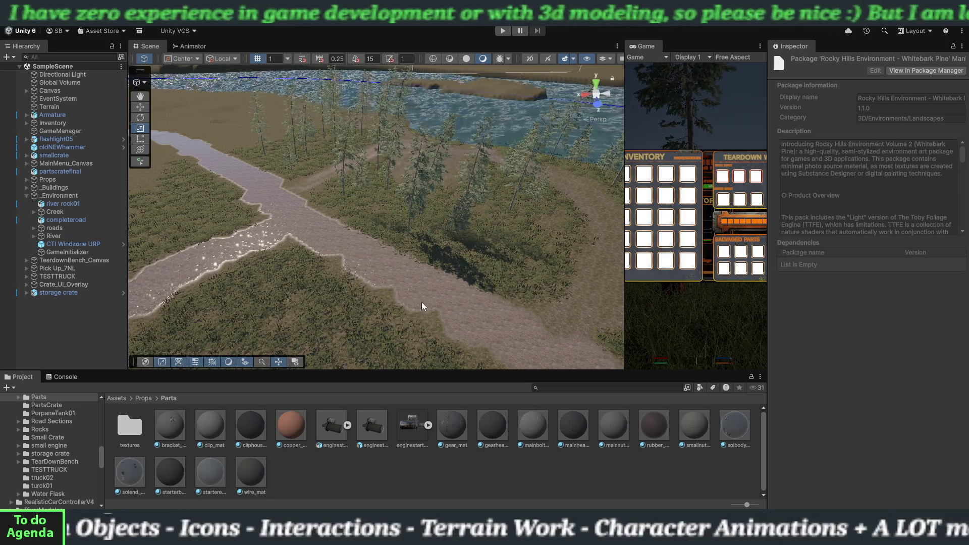
pyautogui.scroll(-5, 420, 284)
pyautogui.moveTo(388, 282)
pyautogui.mouseDown()
pyautogui.moveTo(434, 283)
pyautogui.moveTo(390, 286)
pyautogui.moveTo(377, 306)
pyautogui.moveTo(401, 283)
pyautogui.moveTo(368, 285)
pyautogui.mouseUp()
pyautogui.scroll(-5, 404, 288)
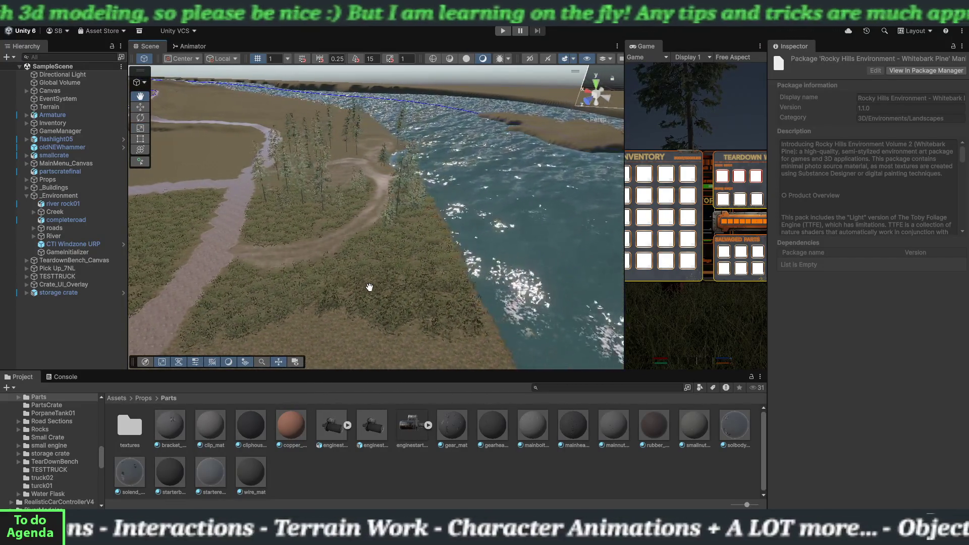
pyautogui.moveTo(432, 314)
pyautogui.mouseDown()
pyautogui.moveTo(408, 309)
pyautogui.moveTo(427, 328)
pyautogui.moveTo(444, 319)
pyautogui.mouseUp()
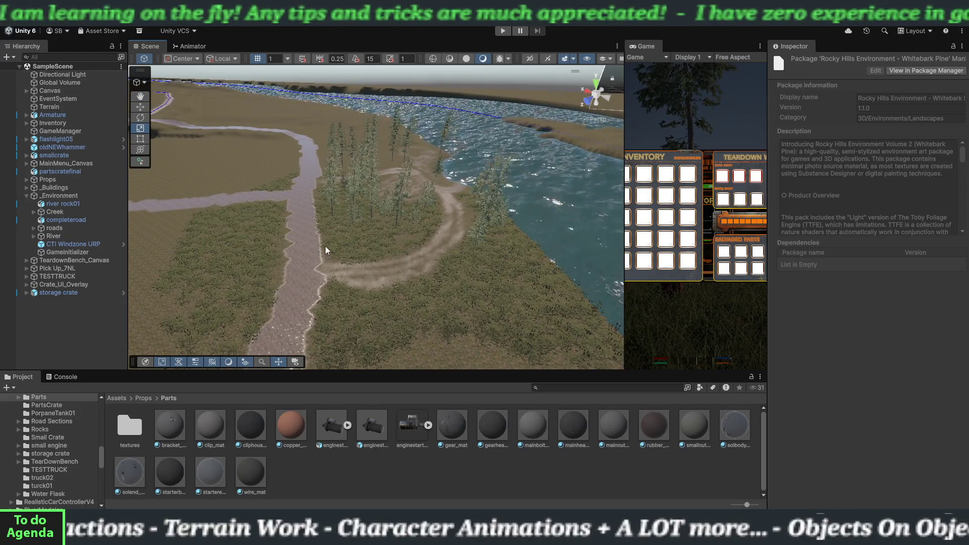